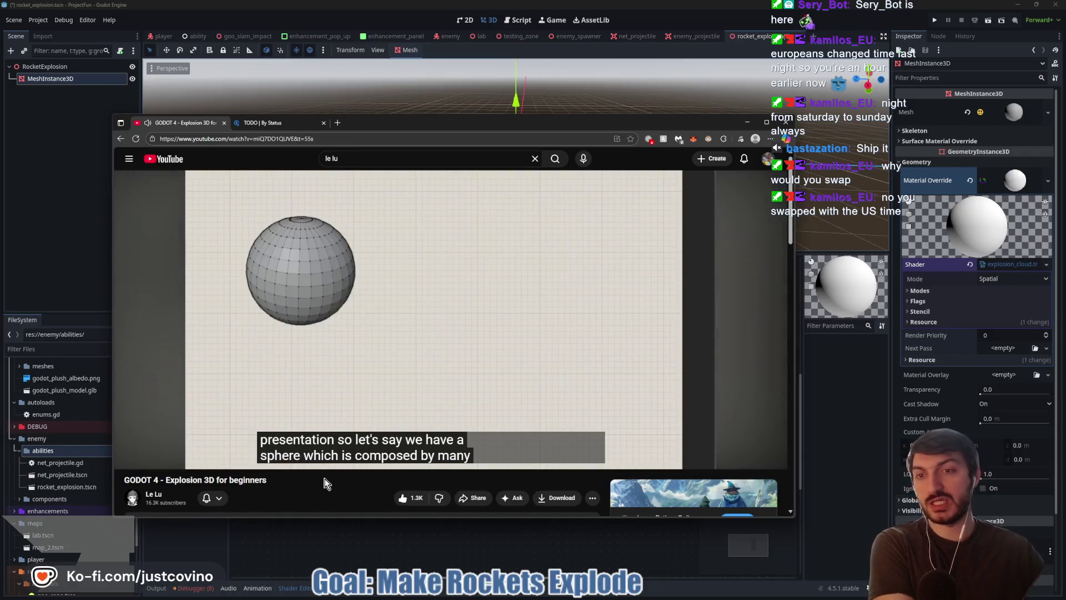
Step: Skip the tutorial ahead to 3:55 and rewind to the sphere-normals explanation
left_click(305, 289)
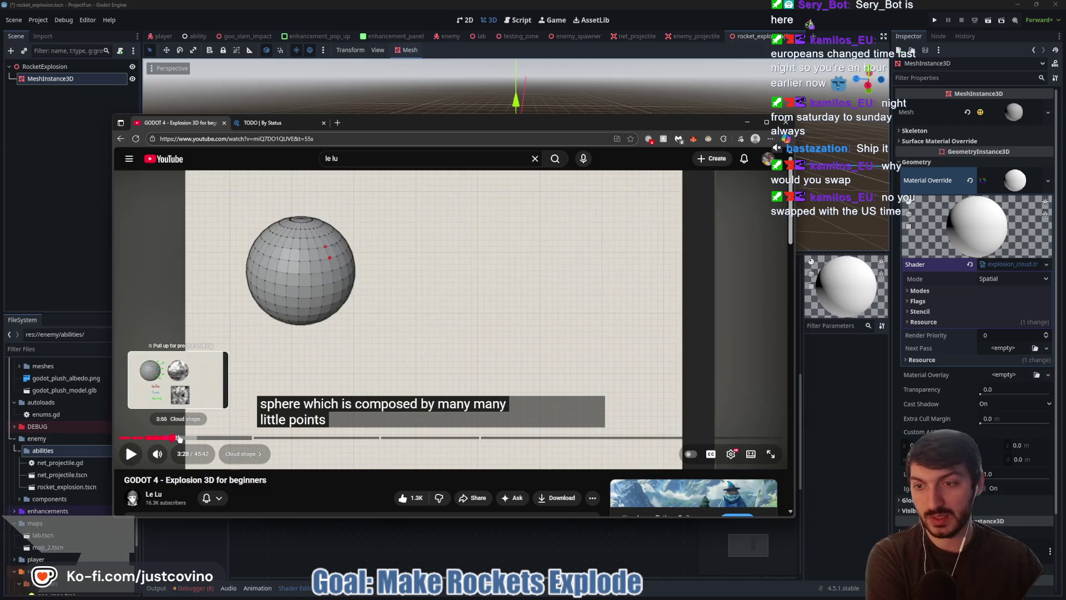
left_click(178, 438)
left_click(215, 368)
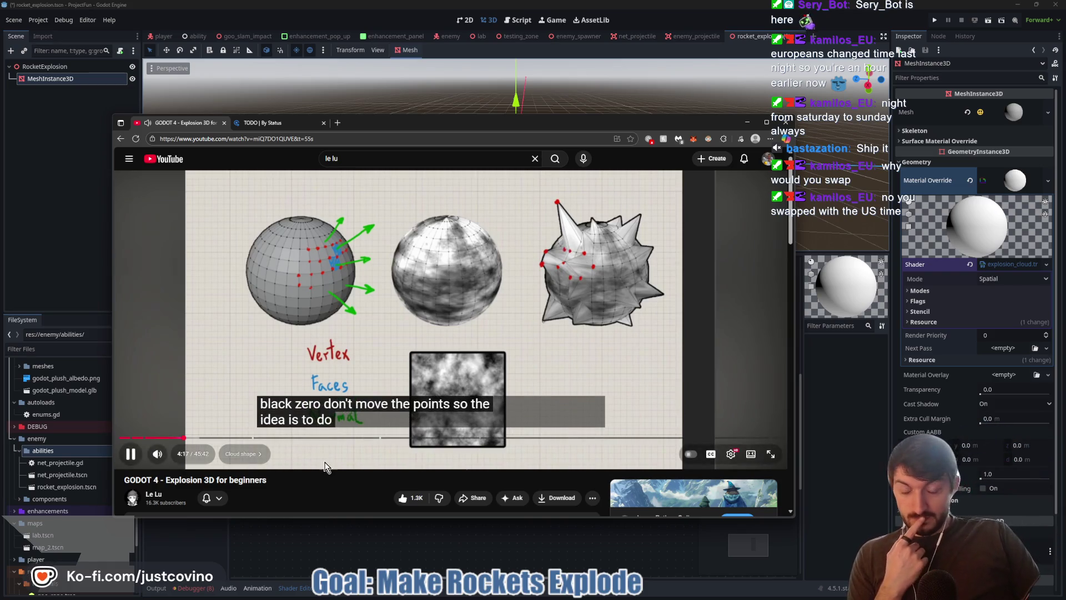
left_click(192, 436)
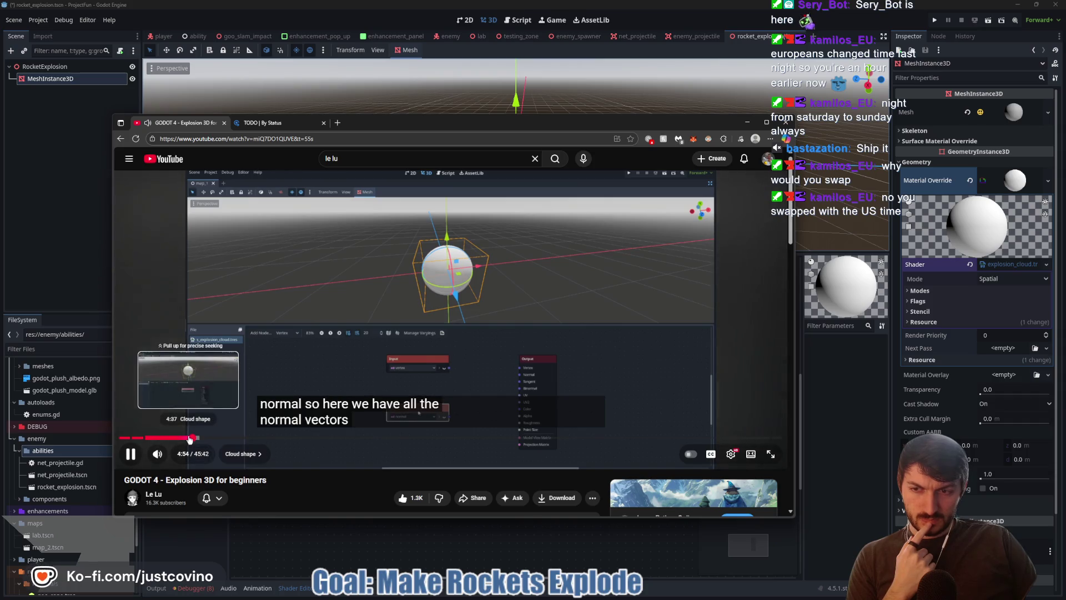
left_click(188, 438)
left_click(181, 438)
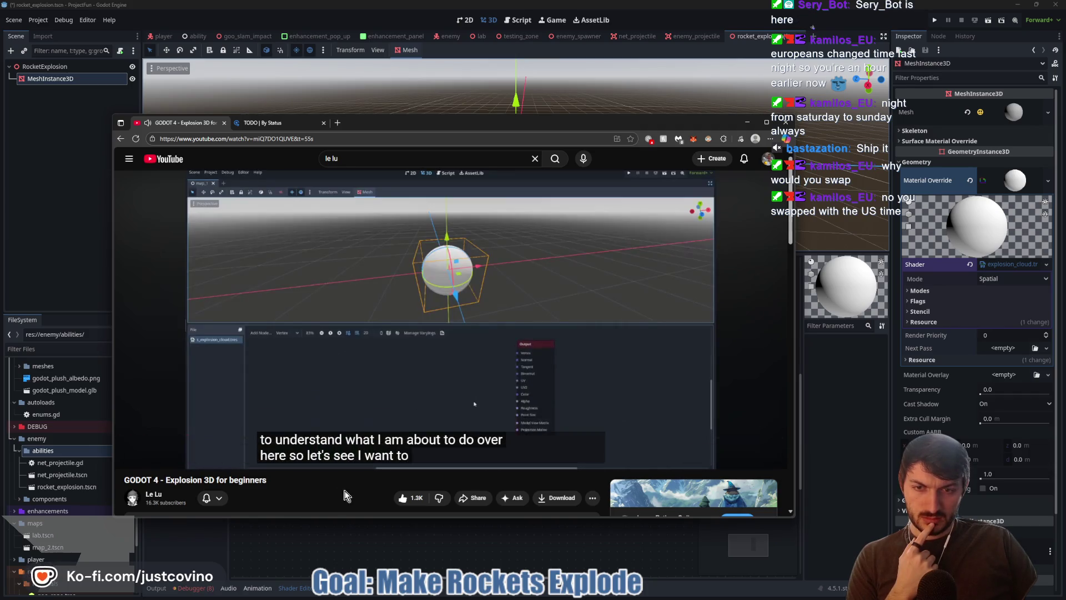
Step: Watch the rest of the push-along-normals explanation, pause it, and return to Godot
left_click(265, 358)
left_click(812, 24)
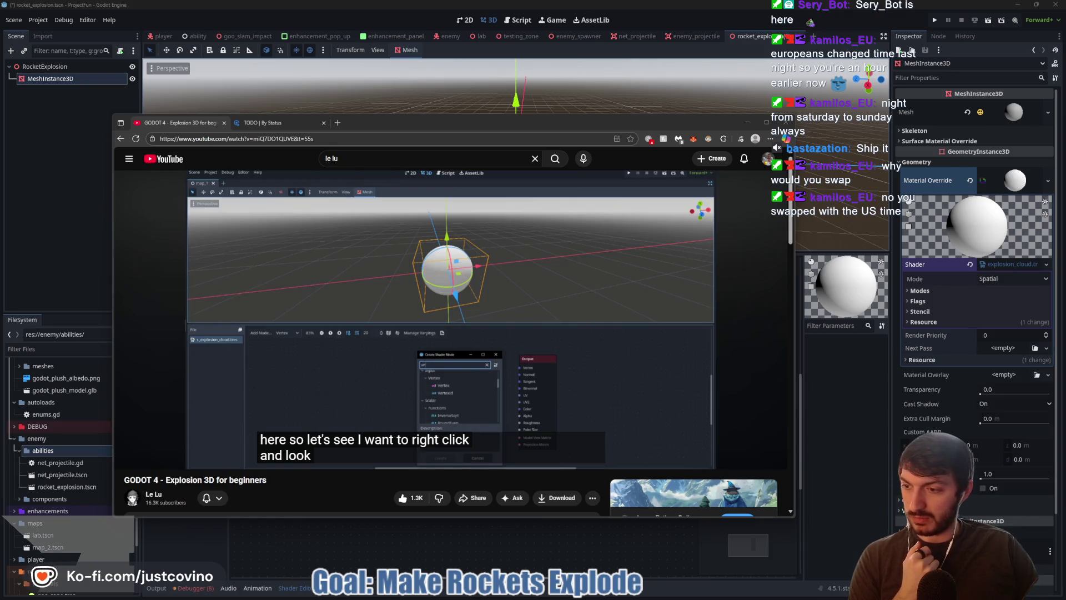
left_click(462, 279)
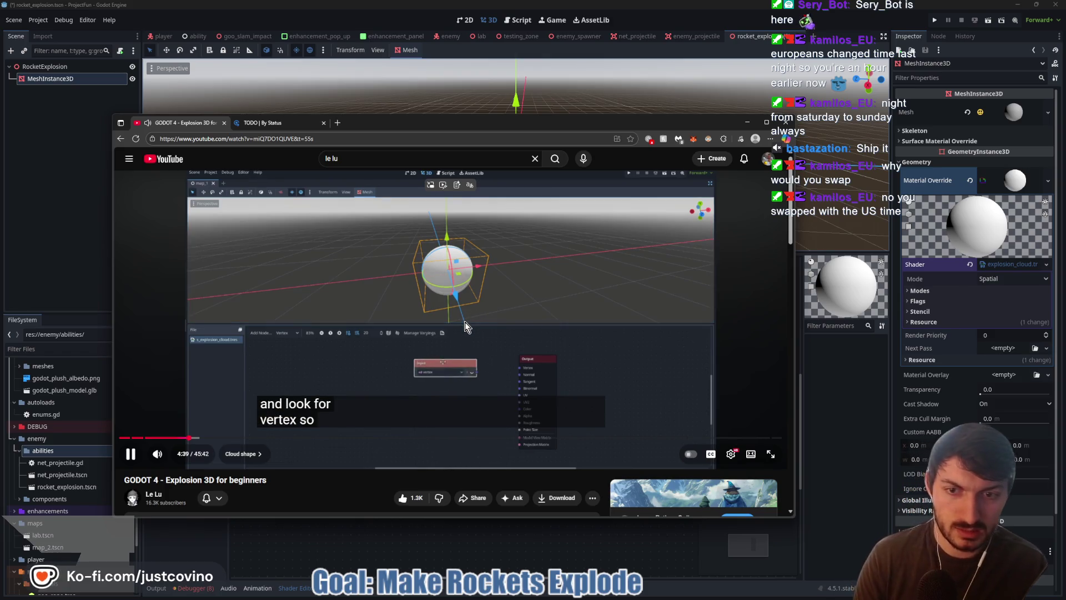
left_click(465, 321)
key("alt+Tab")
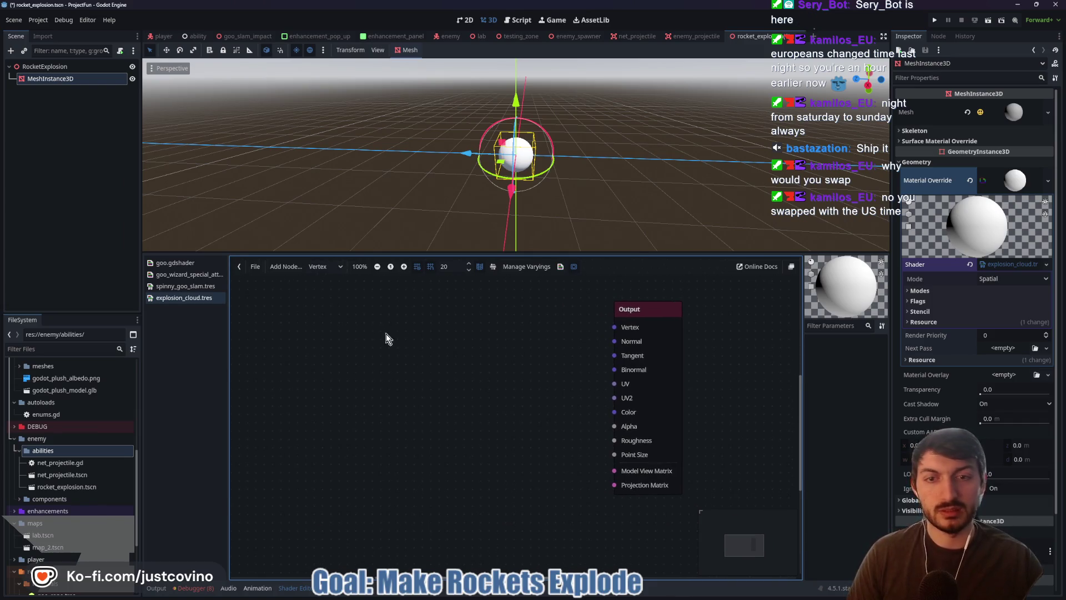
Step: Add an Input node set to vertex and move it left of the Output node
right_click(365, 311)
type("inp")
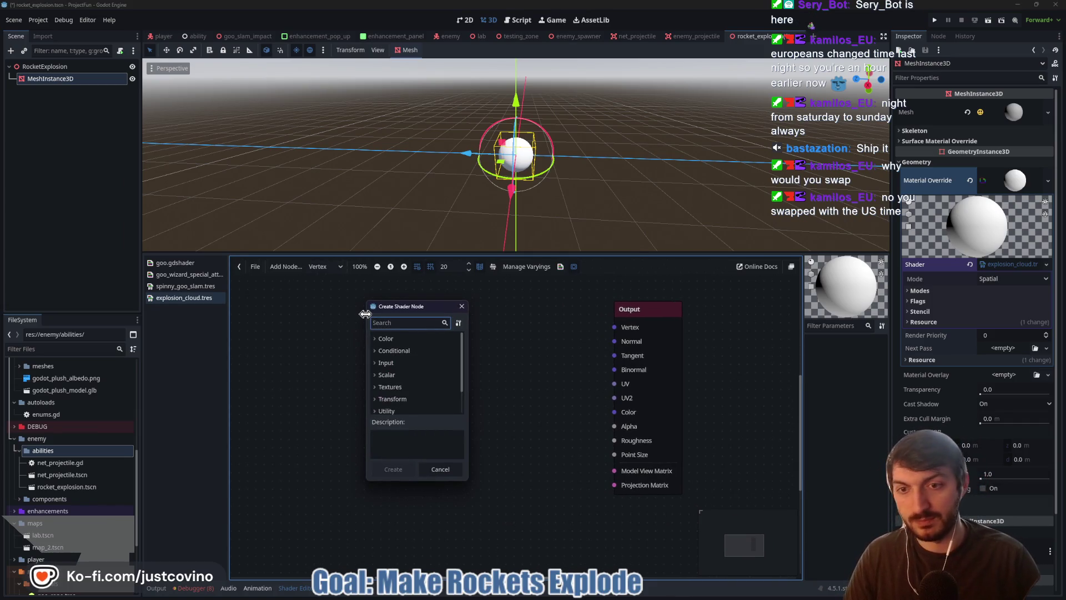
left_click(404, 384)
left_click(399, 468)
right_click(363, 335)
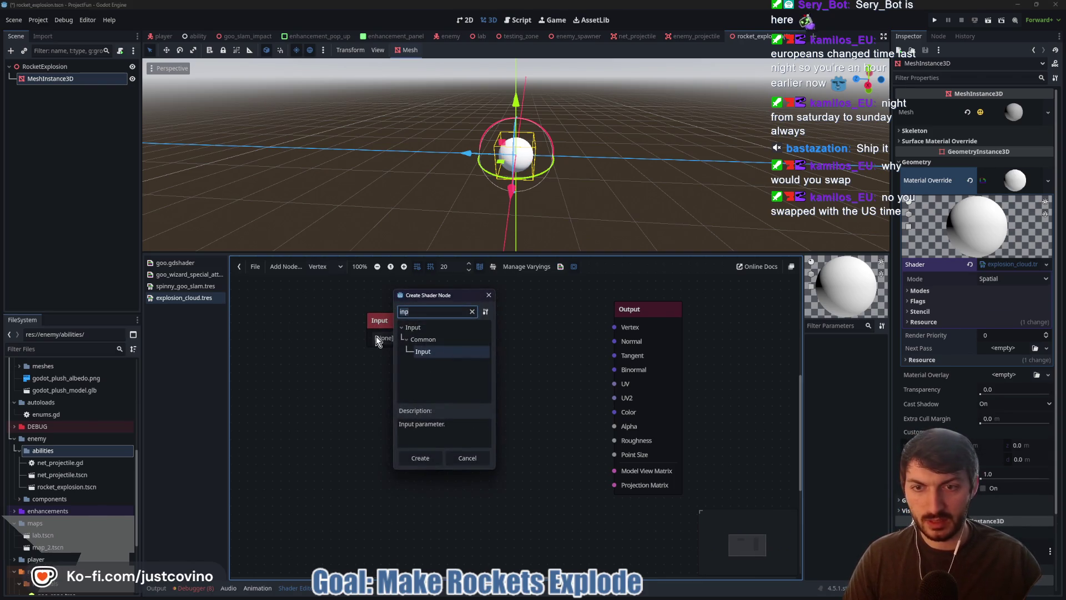
left_click(488, 296)
left_click(464, 338)
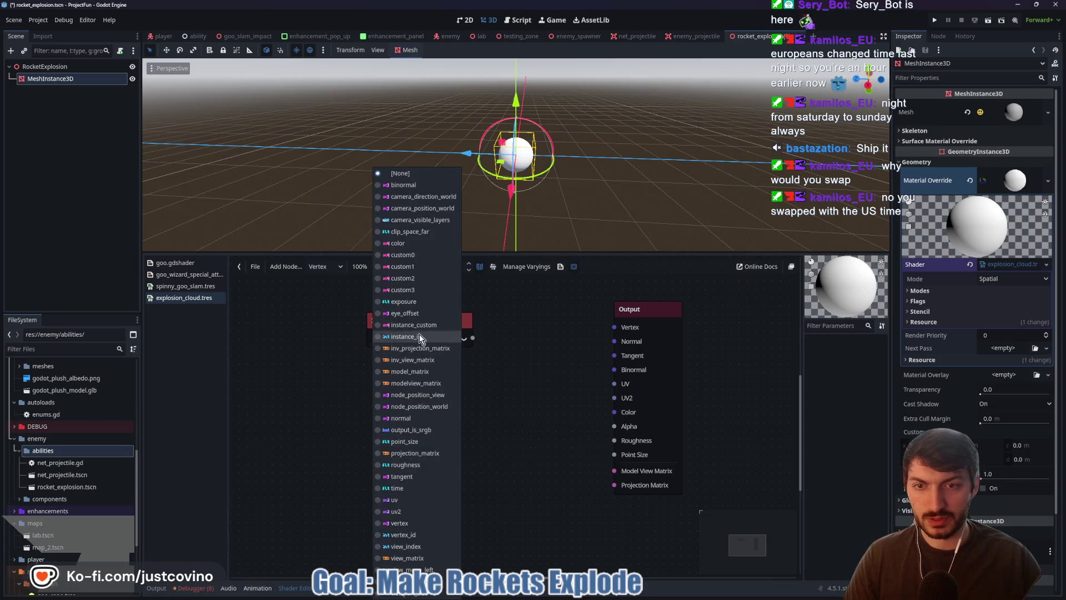
left_click(423, 523)
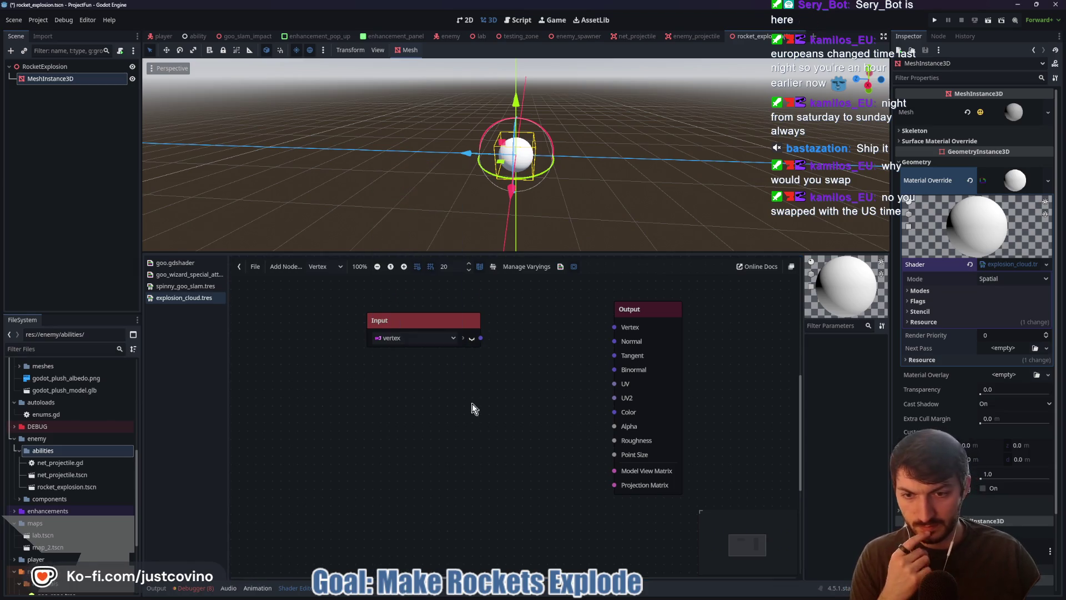
mouse_move(421, 321)
left_mouse_down()
mouse_move(369, 305)
mouse_move(402, 305)
left_mouse_up()
Step: Zoom out the shader graph and resume the tutorial video
scroll(455, 401, "down", 1)
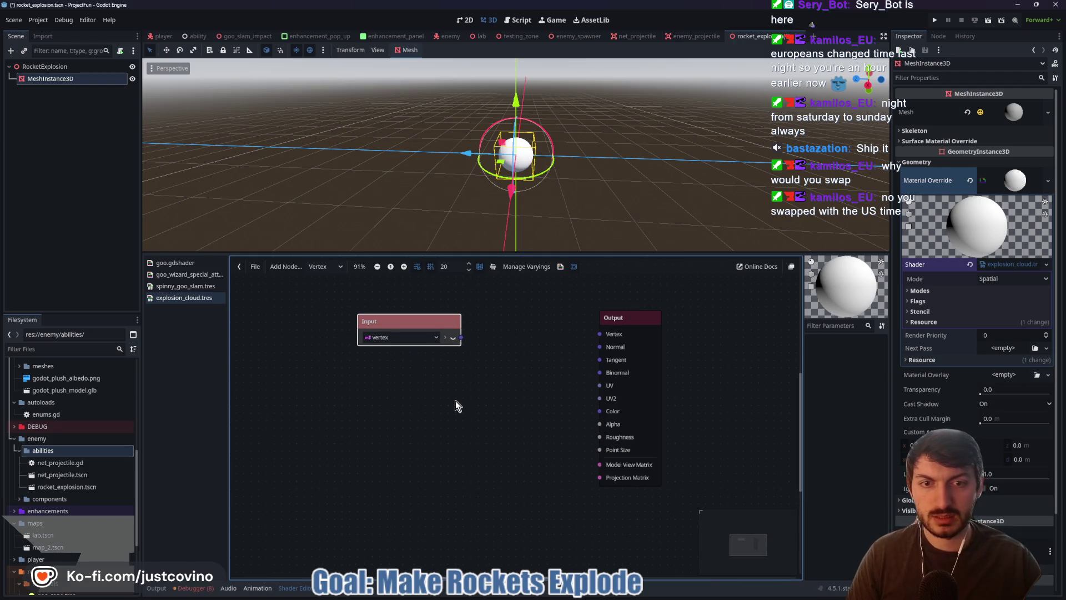
left_click(590, 595)
left_click(505, 382)
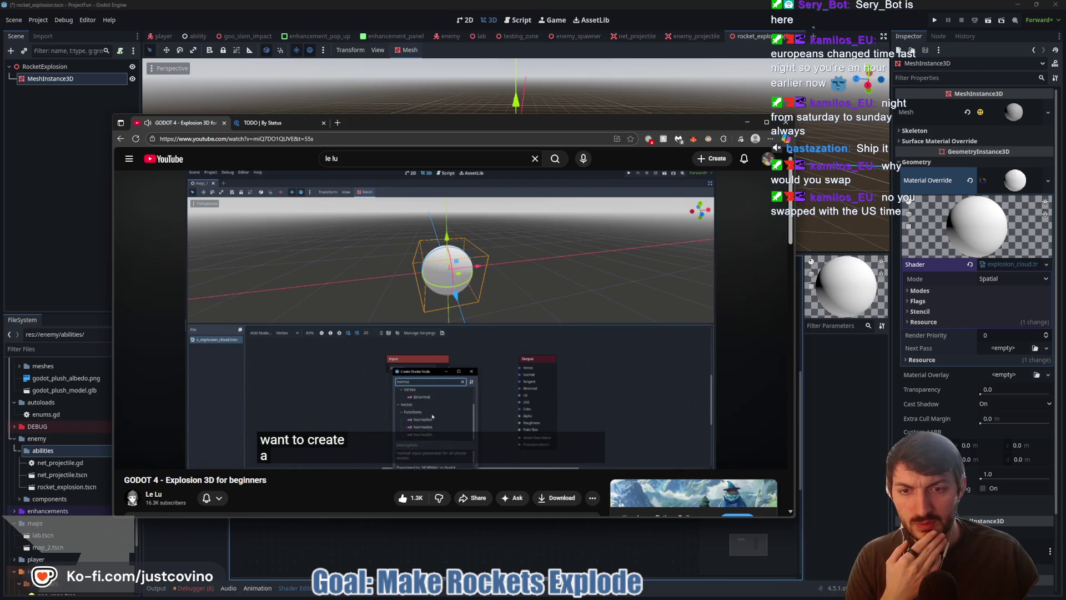
Step: Pause the tutorial and start a fresh node search in the Godot shader graph
mouse_move(492, 354)
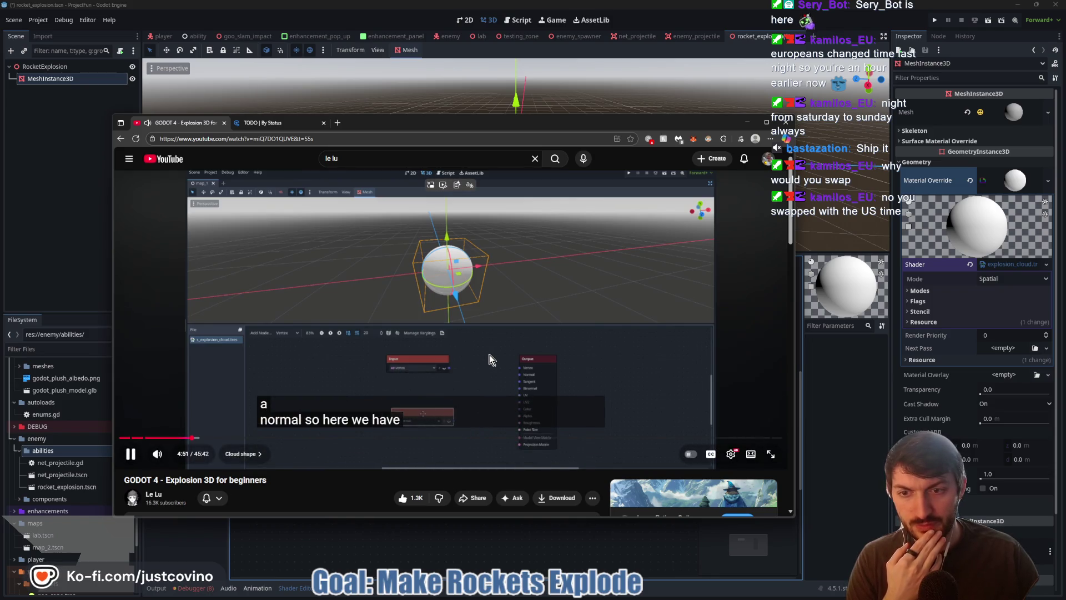
left_click(492, 356)
key("alt+Tab")
right_click(377, 411)
key("BackSpace")
key("BackSpace")
key("BackSpace")
Step: Add an Input node reading normal and shift both Input nodes up and left
type("normal")
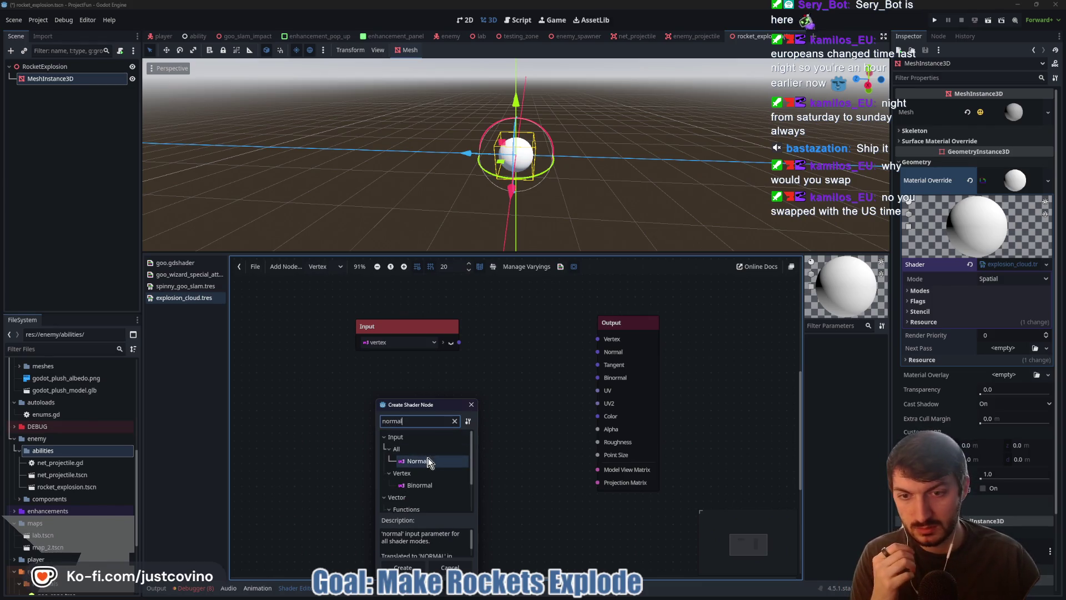
double_click(428, 461)
left_click_drag(414, 417, 348, 403)
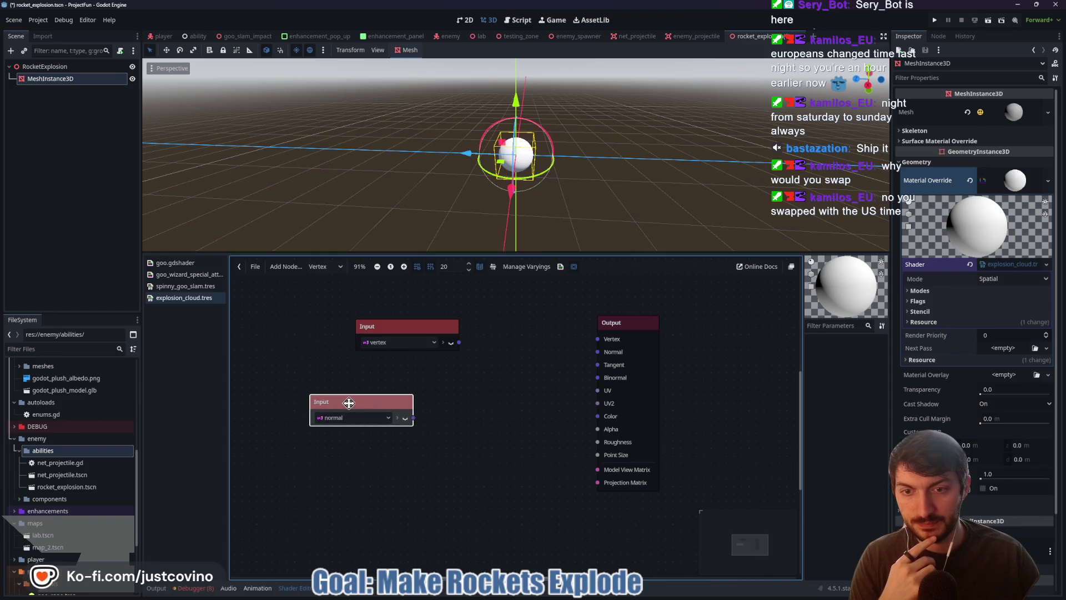
left_click_drag(410, 328, 326, 305)
Step: Watch the next tutorial part, then align the normal input below the vertex input
mouse_move(548, 599)
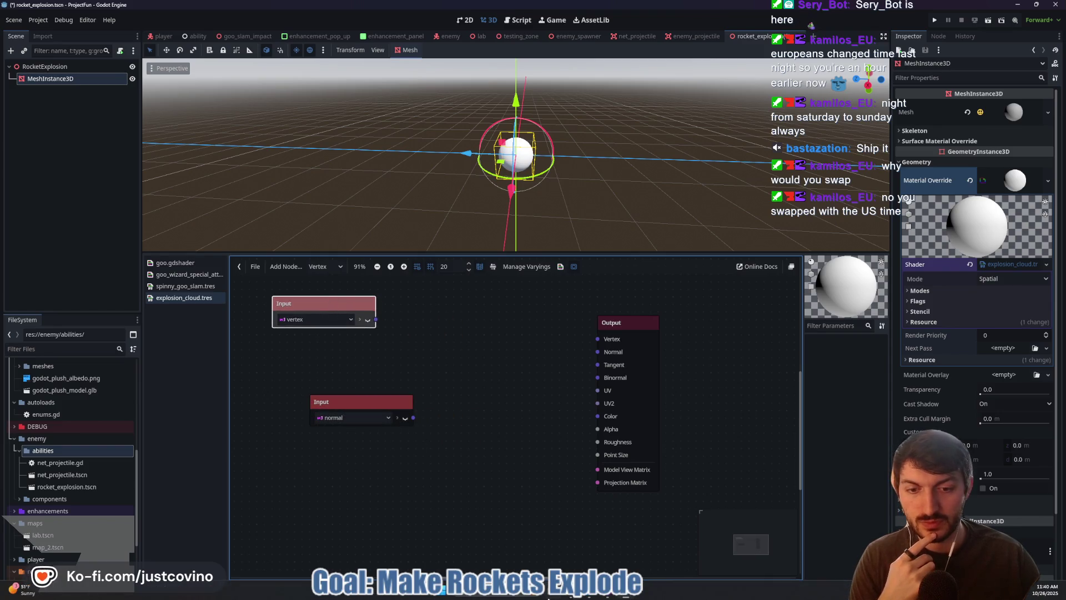
left_click(590, 596)
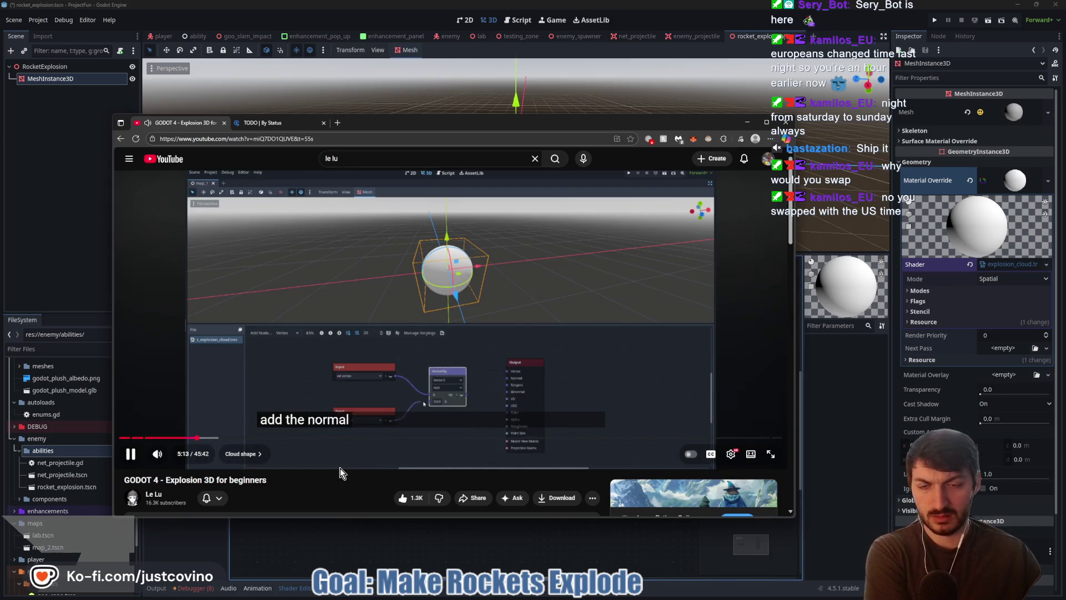
left_click(345, 435)
left_click(422, 547)
left_click_drag(384, 401, 317, 370)
left_click_drag(329, 298, 306, 297)
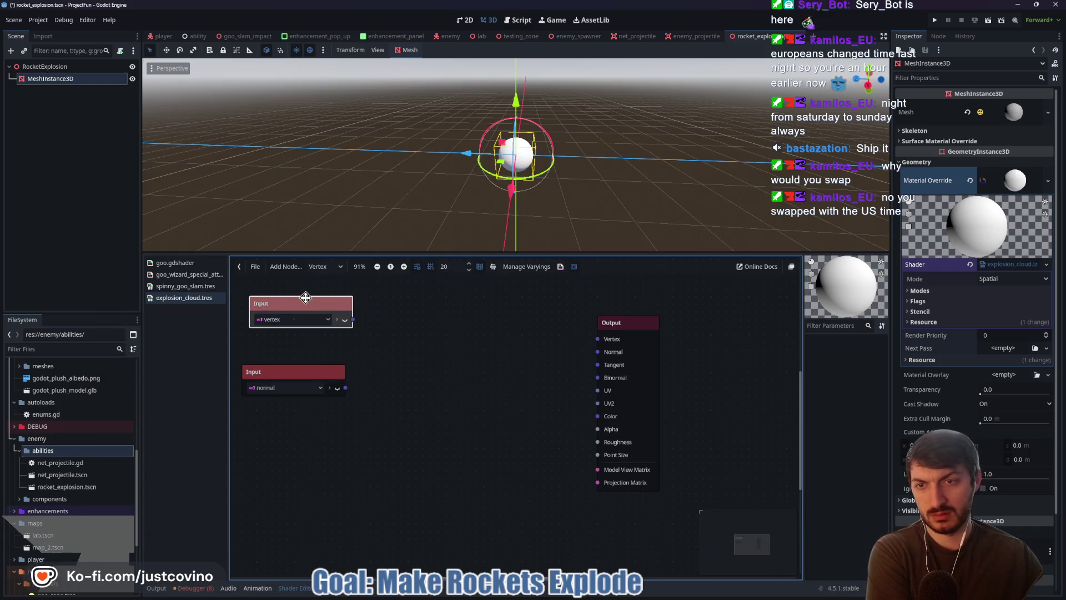
Step: Create a vector Add node from the 'add' node search results
right_click(404, 343)
left_click(419, 354)
type("add")
left_click(466, 428)
scroll(461, 415, "down", 5)
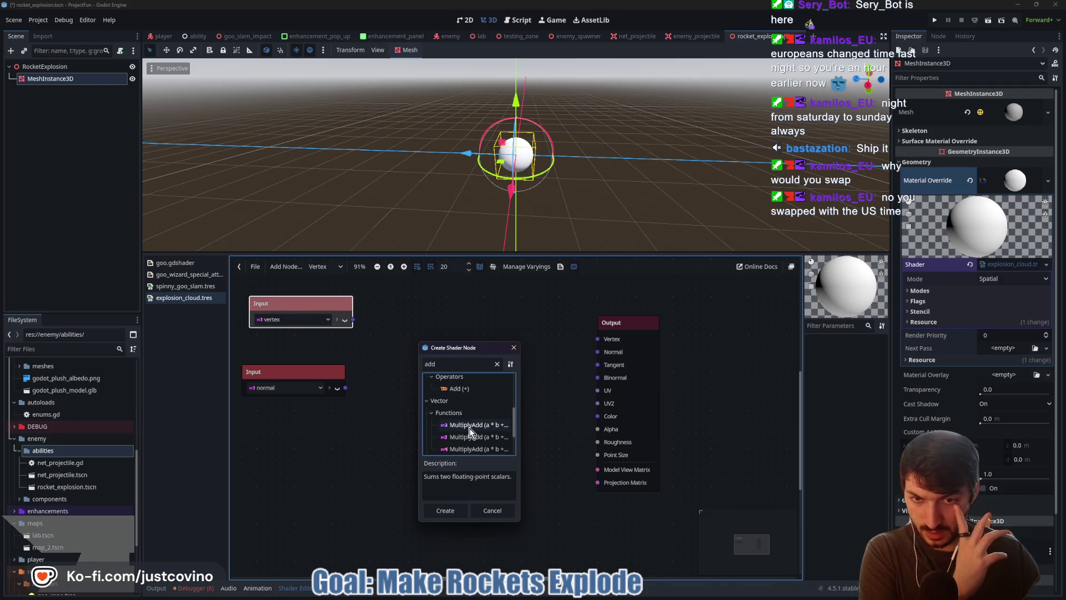
left_click(472, 436)
scroll(470, 436, "down", 2)
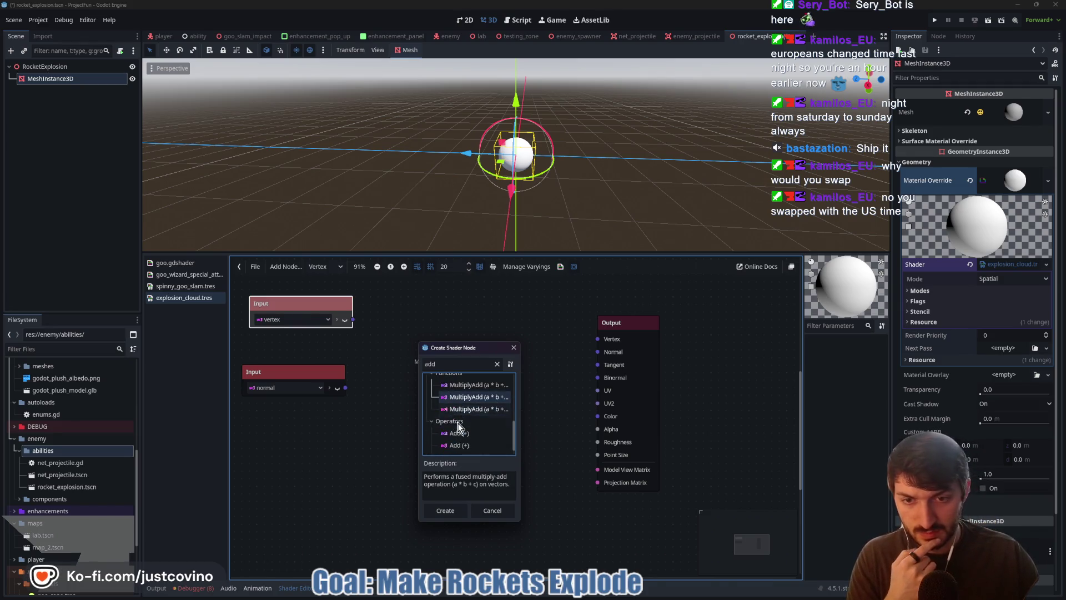
left_click(472, 445)
left_click(448, 509)
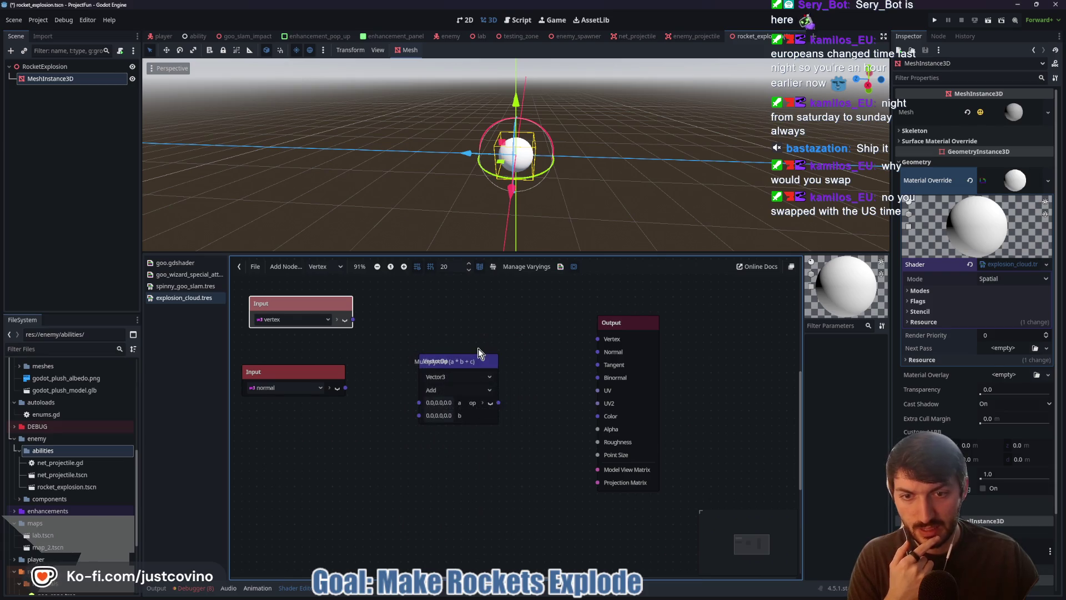
Step: Place the Add node near the inputs, wire vertex into its a port, and return to the tutorial
mouse_move(457, 365)
left_mouse_down()
mouse_move(514, 319)
mouse_move(486, 337)
left_mouse_up()
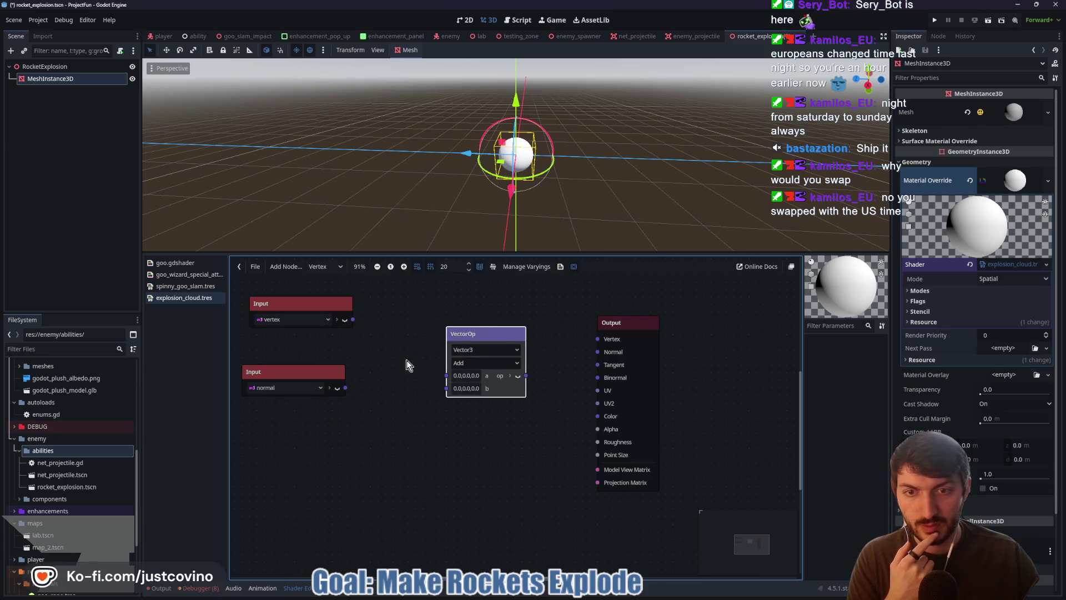
left_click_drag(412, 368, 446, 375)
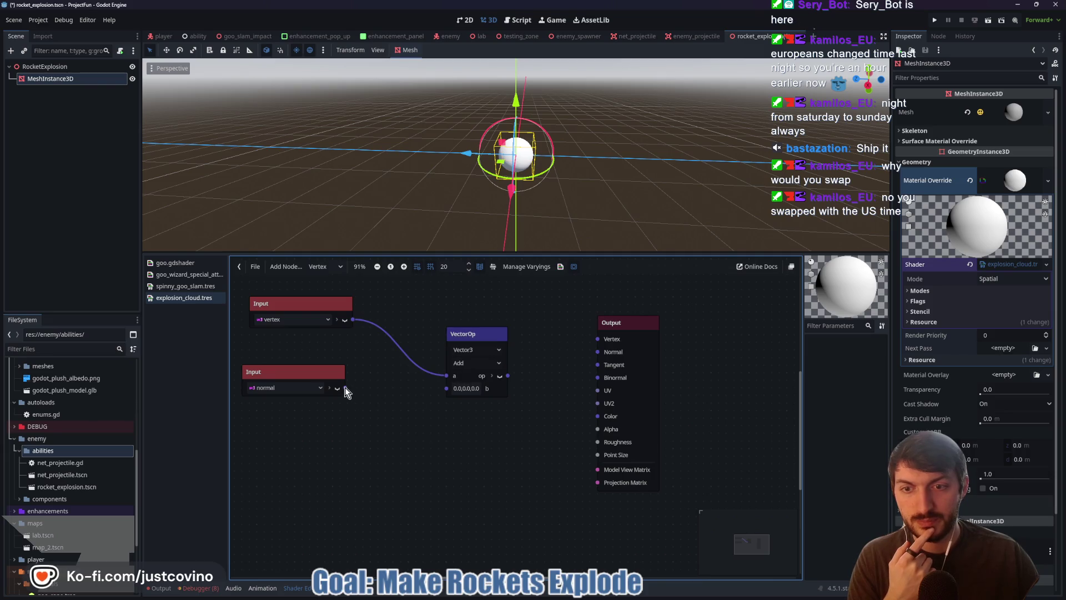
left_click_drag(477, 333, 448, 315)
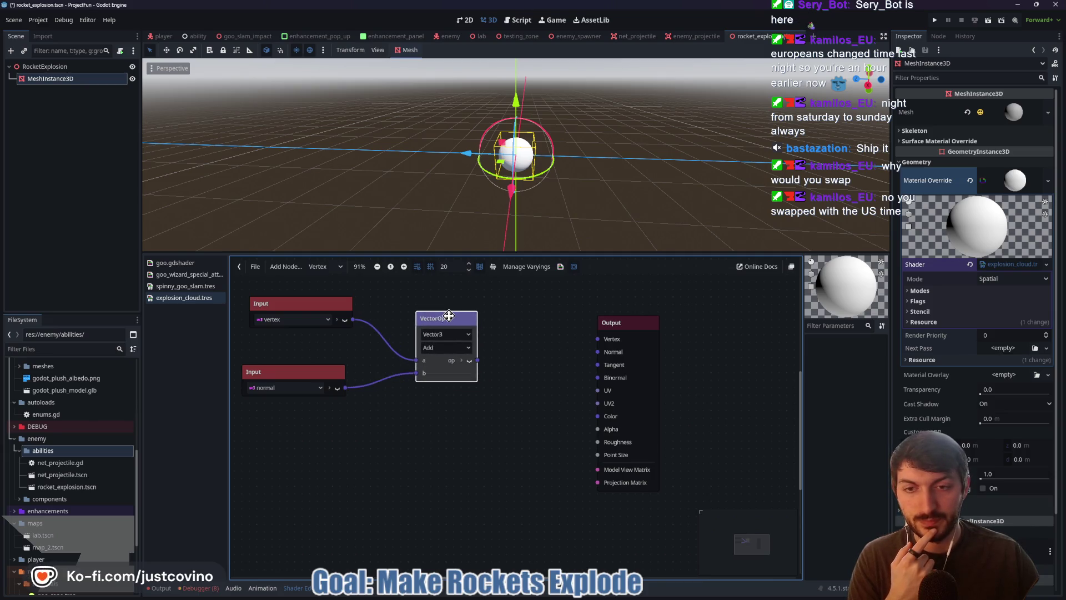
key("alt+Tab")
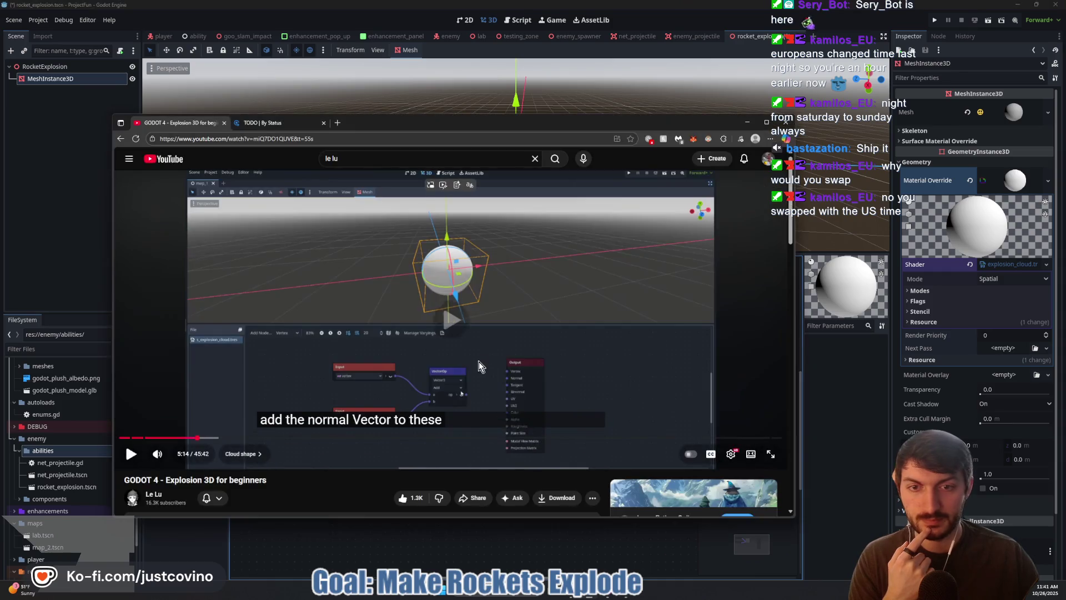
Step: Watch the next tutorial step, then wire the Add result into the Output node's Vertex port
left_click(457, 398)
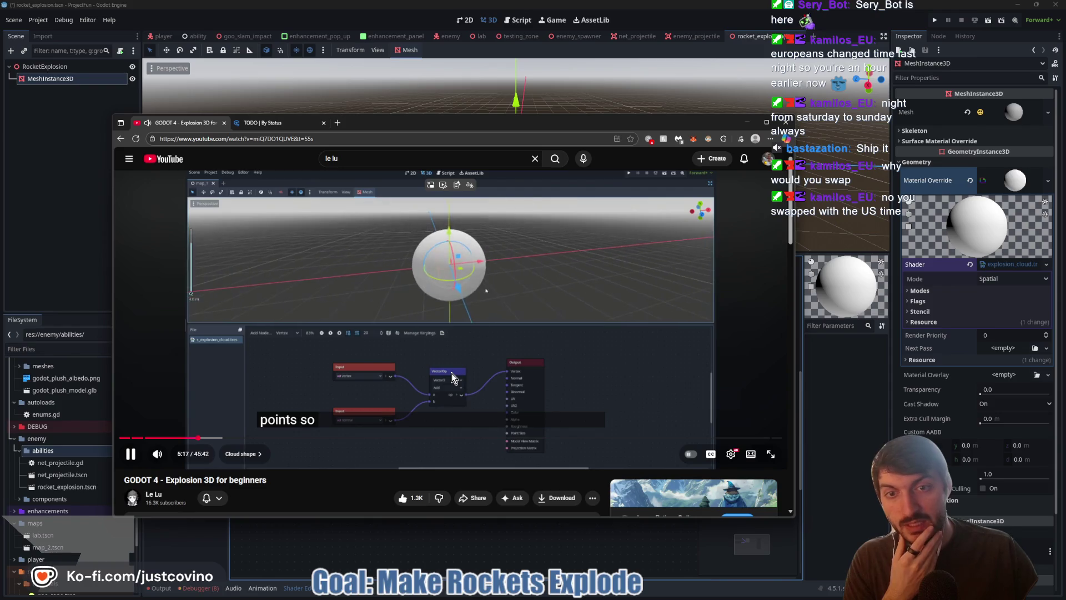
left_click(451, 377)
left_click(434, 536)
left_click_drag(478, 362, 597, 338)
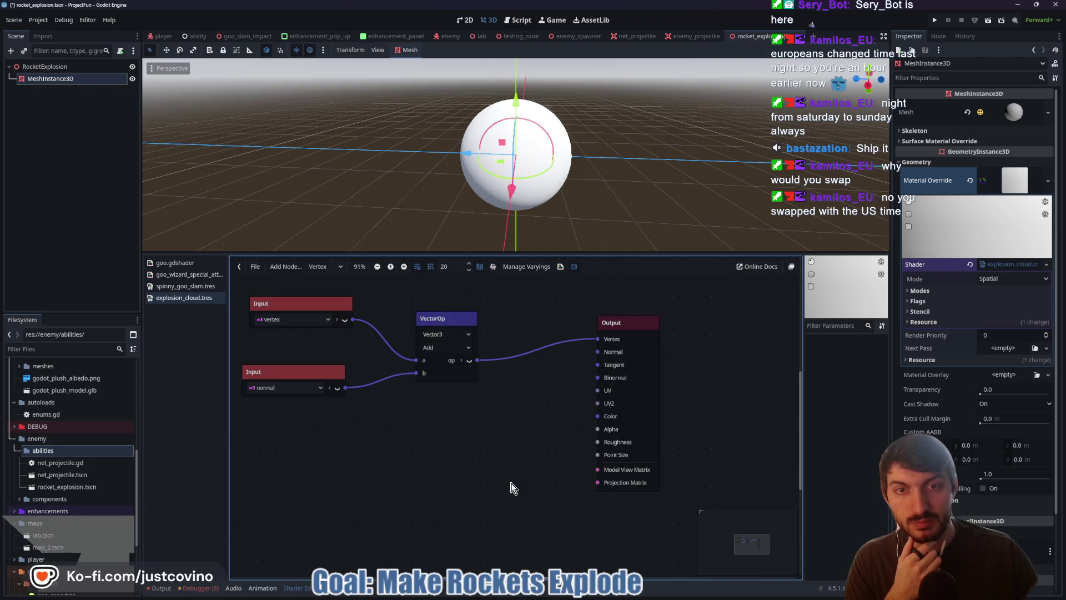
mouse_move(527, 597)
left_click(582, 595)
left_click(486, 366)
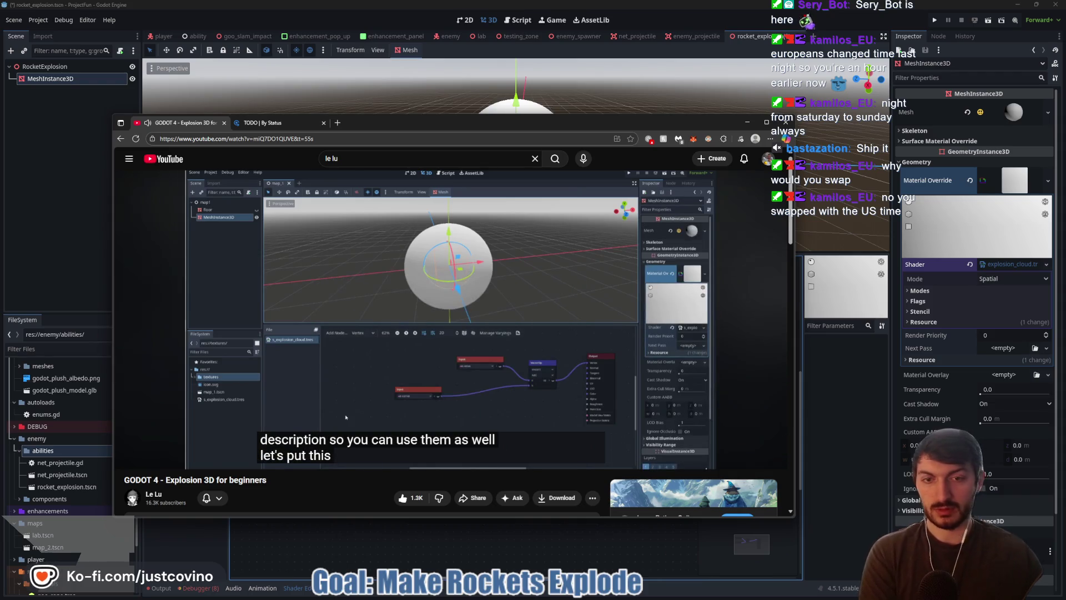
left_click(442, 308)
left_click(89, 501)
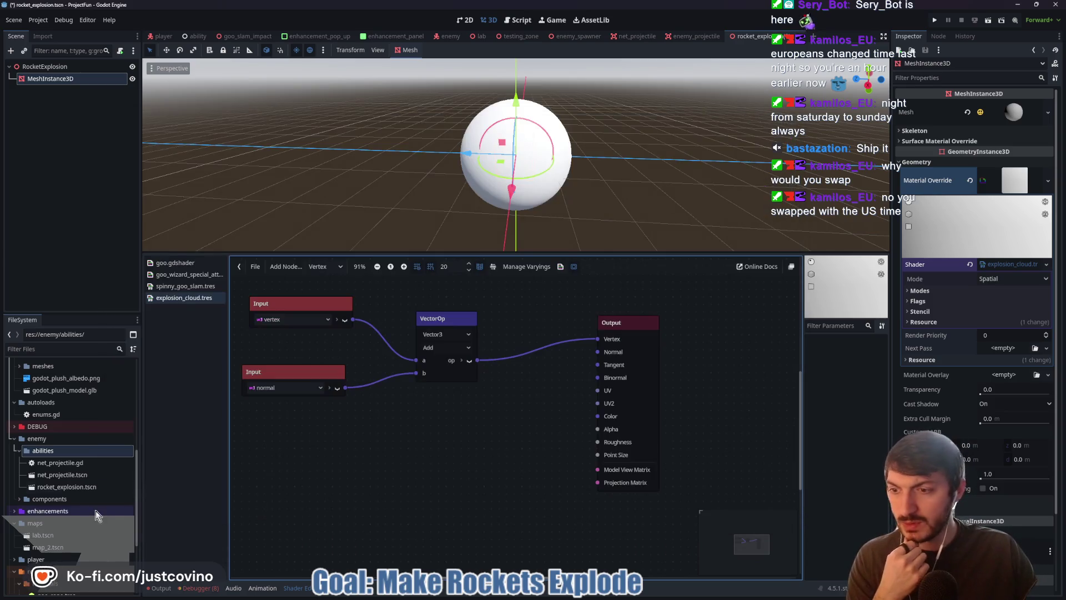
Step: Tidy the FileSystem tree: collapse enemy and addons, expand assets
left_click(17, 438)
scroll(22, 438, "up", 5)
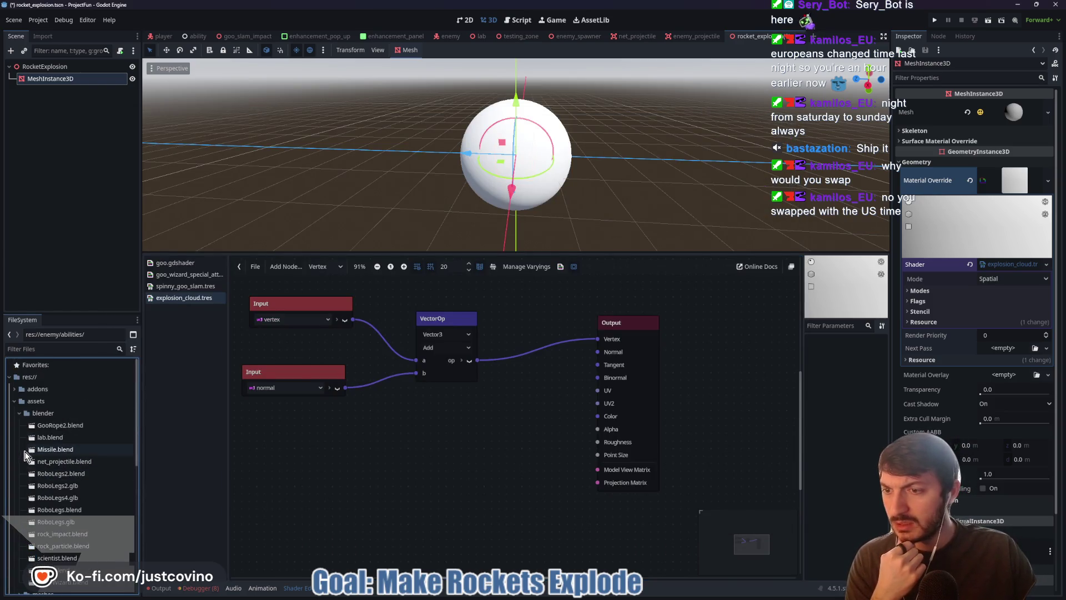
left_click(19, 413)
left_click(14, 401)
left_click(14, 389)
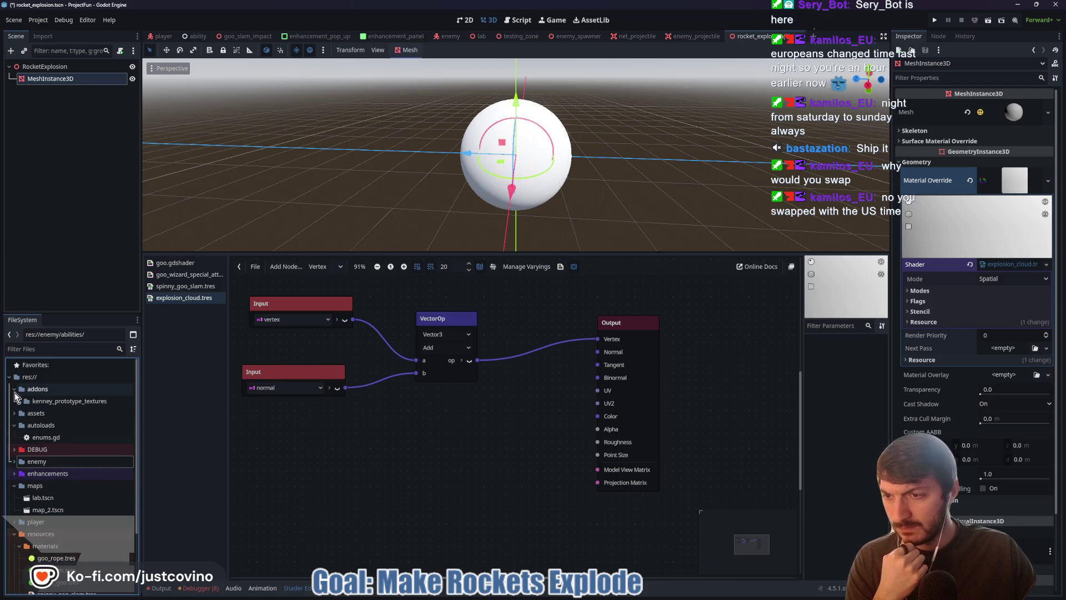
left_click(14, 388)
left_click(14, 400)
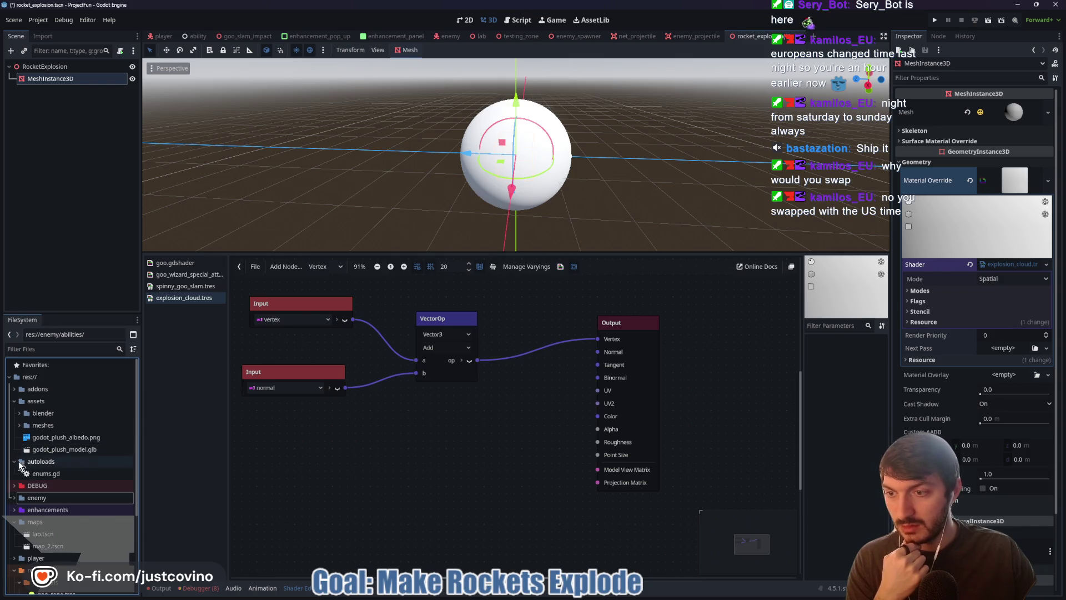
Step: Select res://resources/textures, then bring up File Explorer at the Desktop
scroll(25, 461, "down", 3)
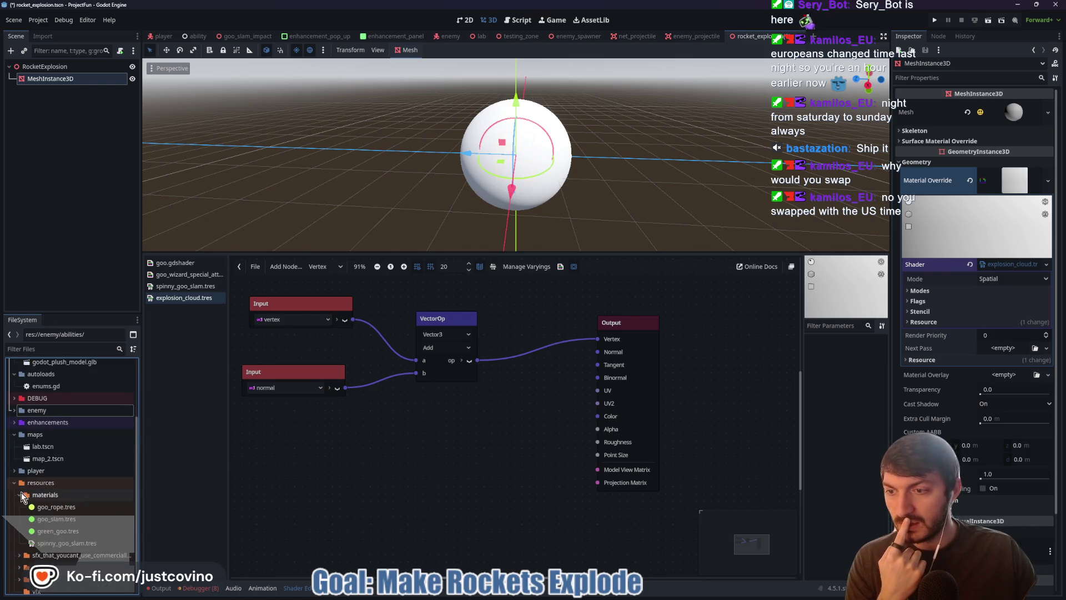
scroll(22, 494, "down", 1)
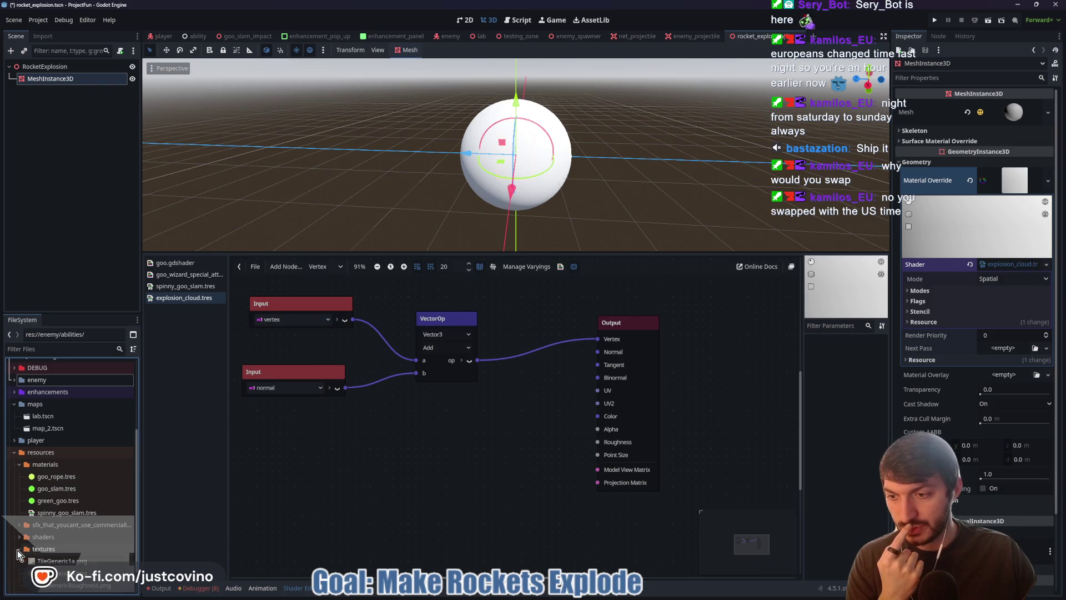
scroll(36, 548, "down", 1)
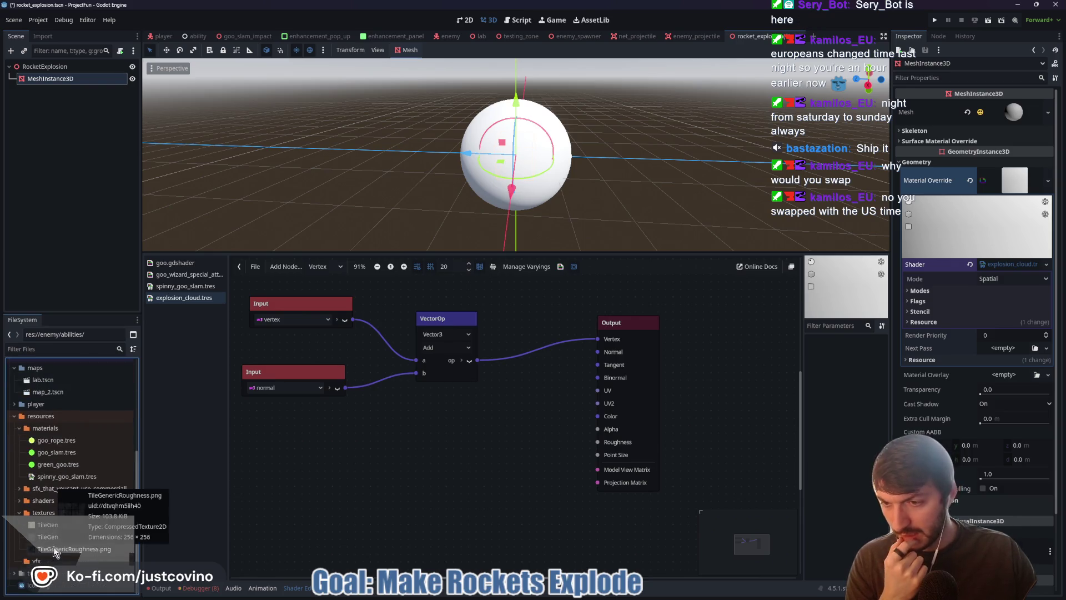
left_click(43, 511)
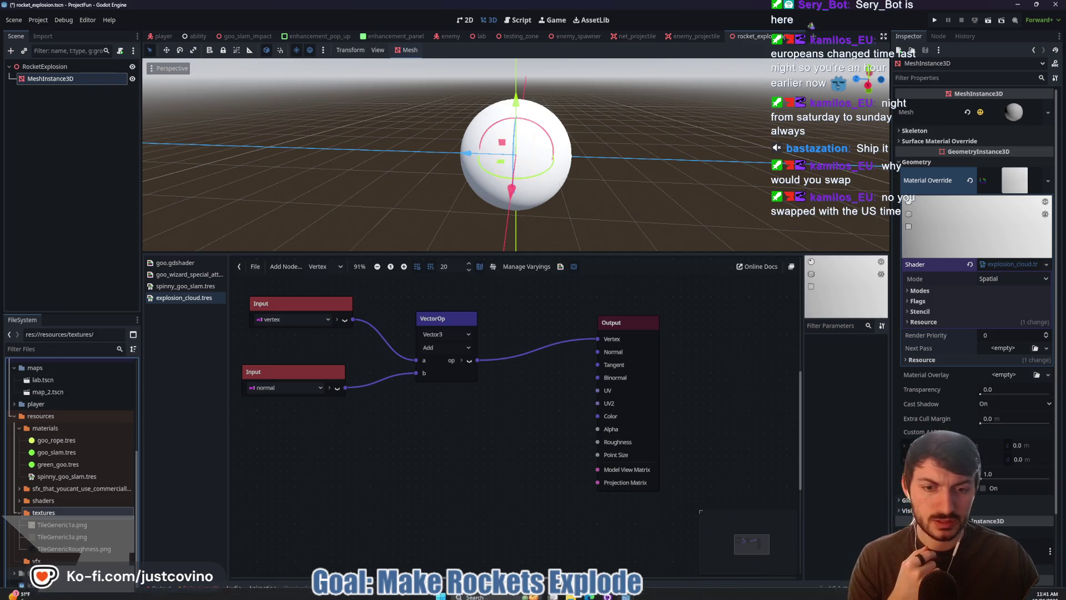
left_click(533, 592)
left_click(292, 345)
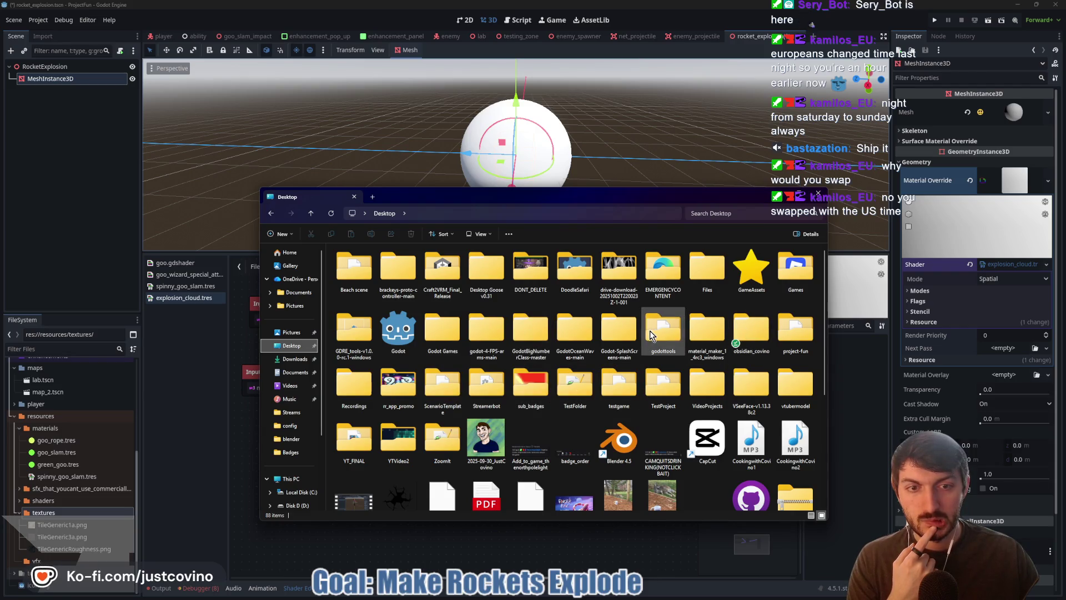
Step: Browse File Explorer to project-fun > resources > textures
double_click(800, 345)
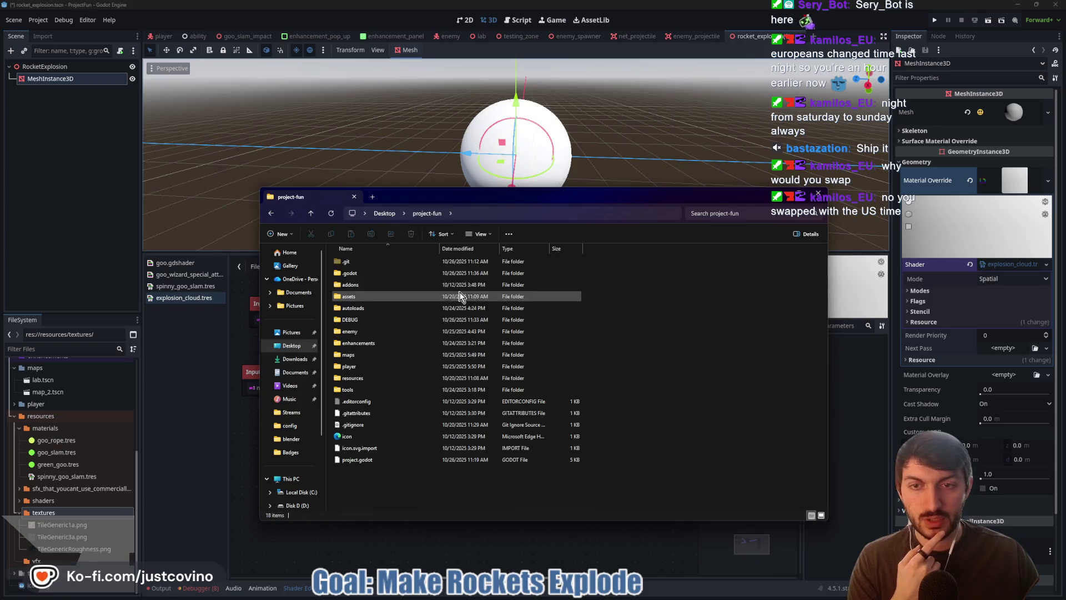
double_click(358, 377)
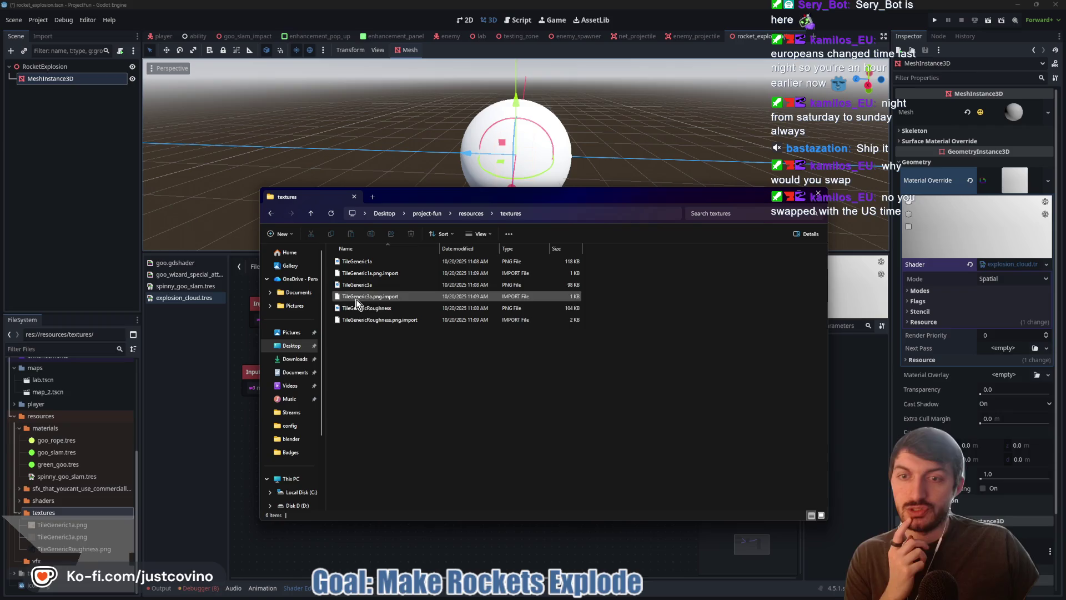
double_click(354, 299)
Step: Open GameAssets > LeLu's Noise Pack (FREE) textures in a second window beside it
right_click(283, 349)
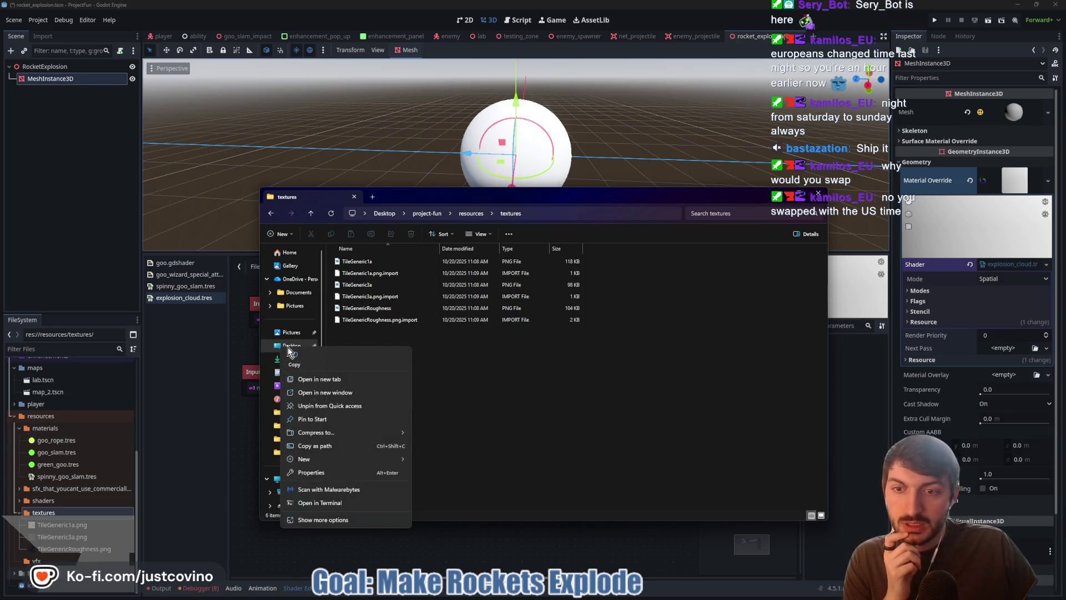
left_click(325, 392)
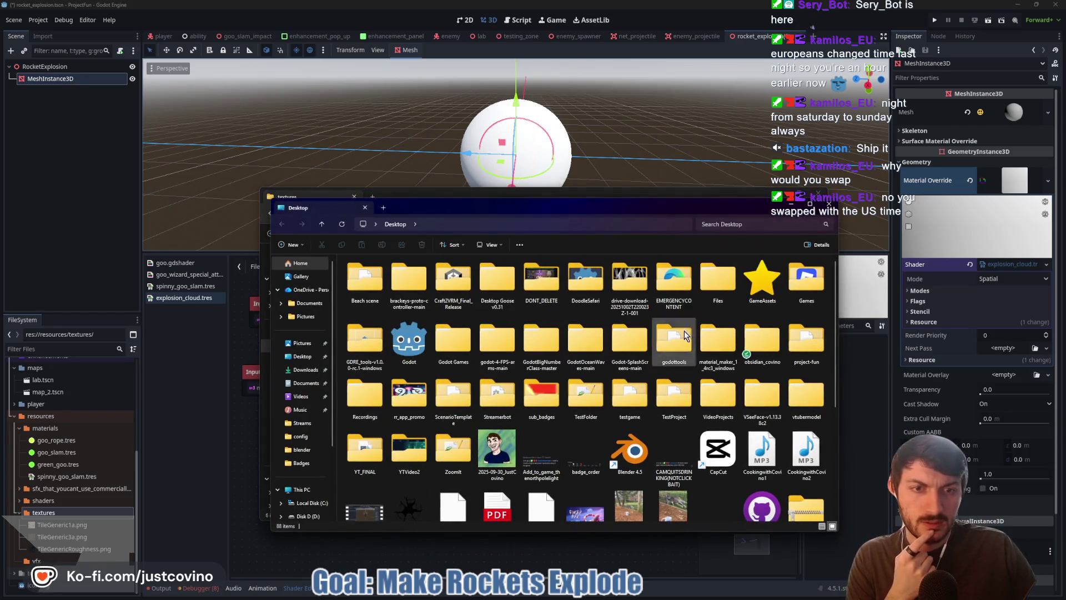
double_click(762, 281)
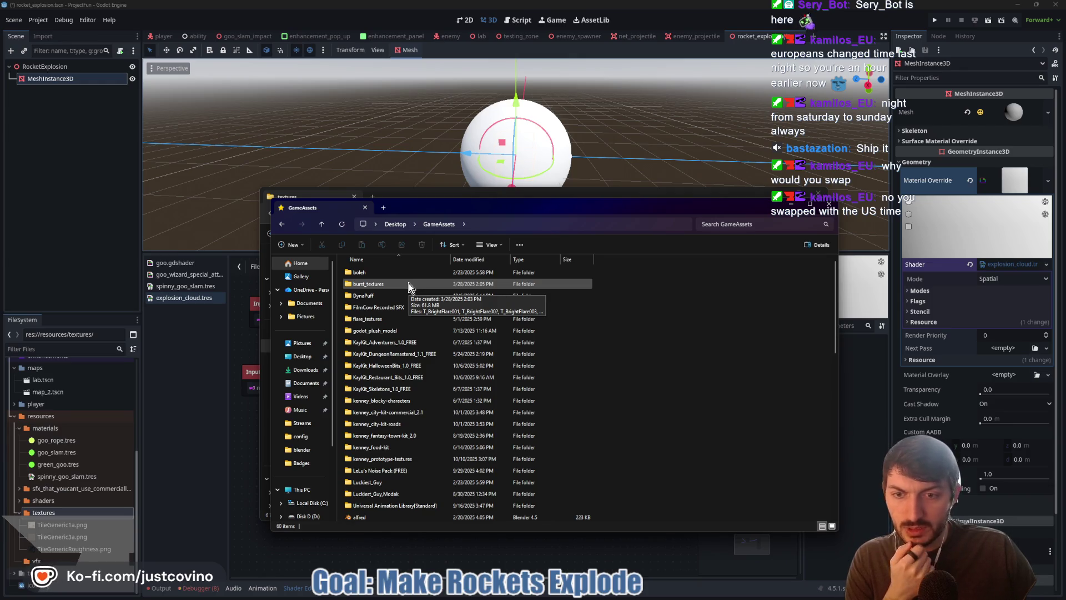
scroll(409, 283, "down", 2)
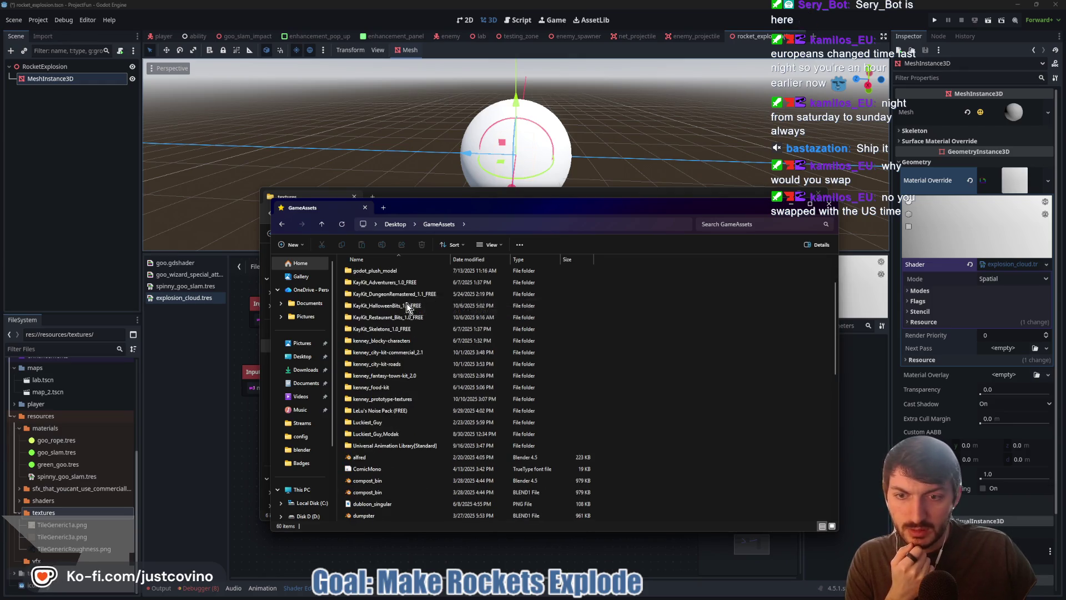
double_click(413, 411)
double_click(396, 276)
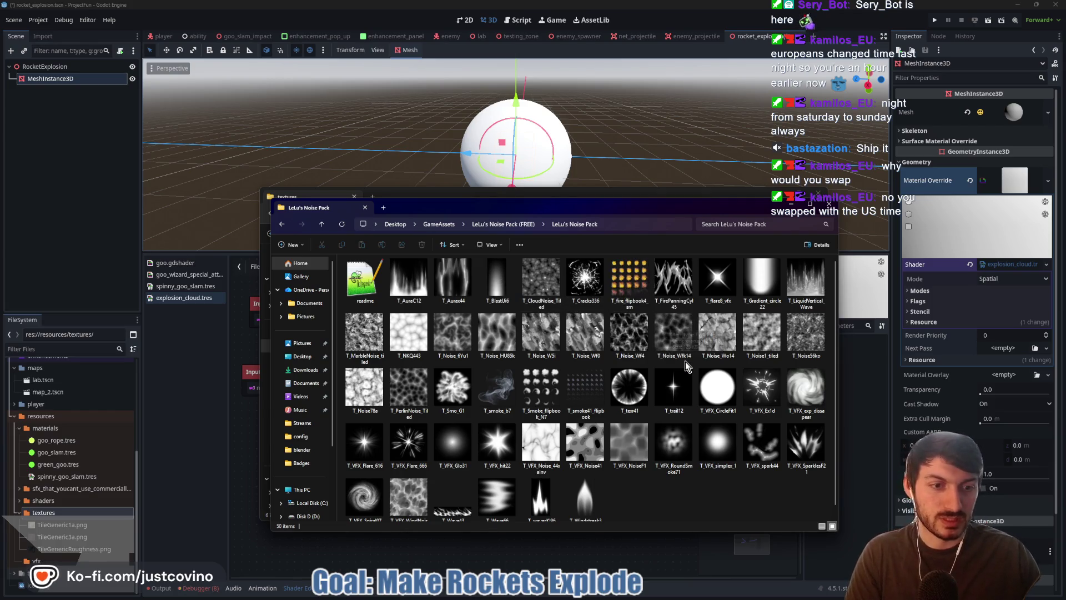
scroll(685, 362, "down", 1)
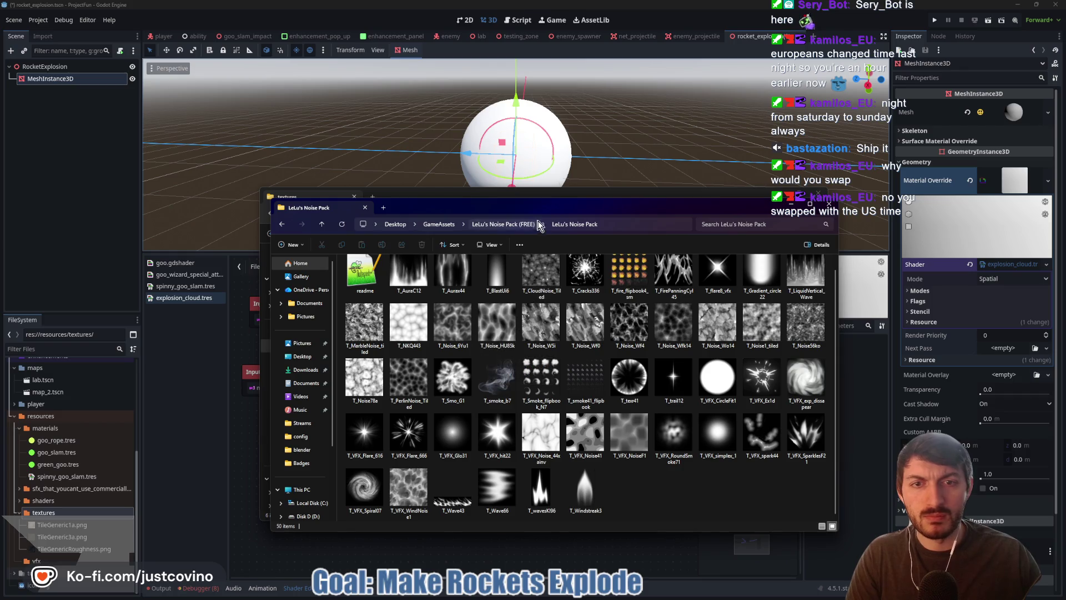
left_click_drag(525, 206, 693, 224)
Step: Copy T_CloudNoise_Tiled into the project textures folder and resume the tutorial
left_click(709, 300)
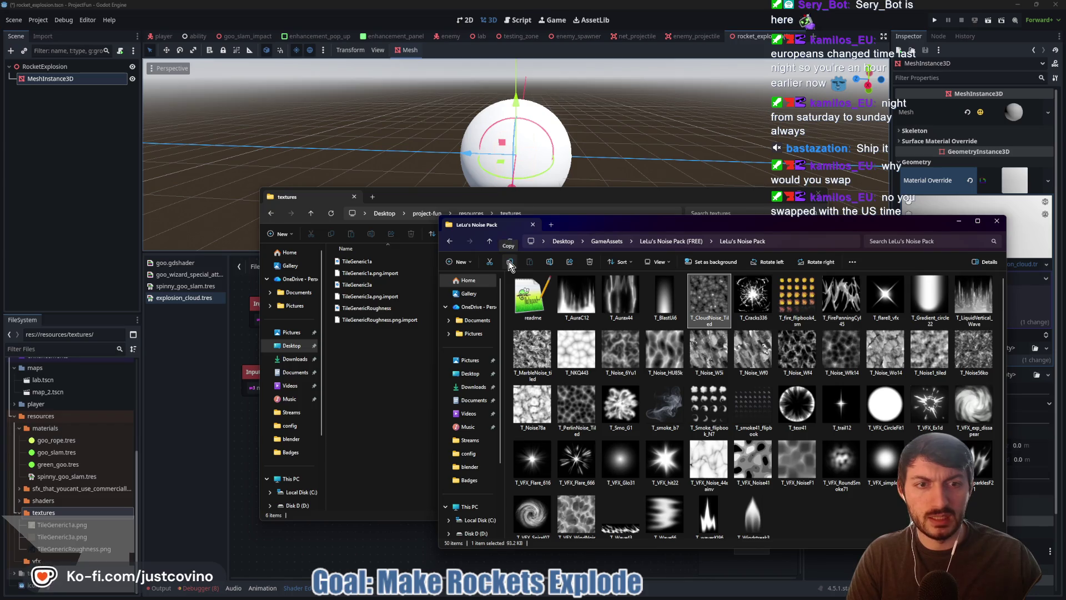
left_click(367, 392)
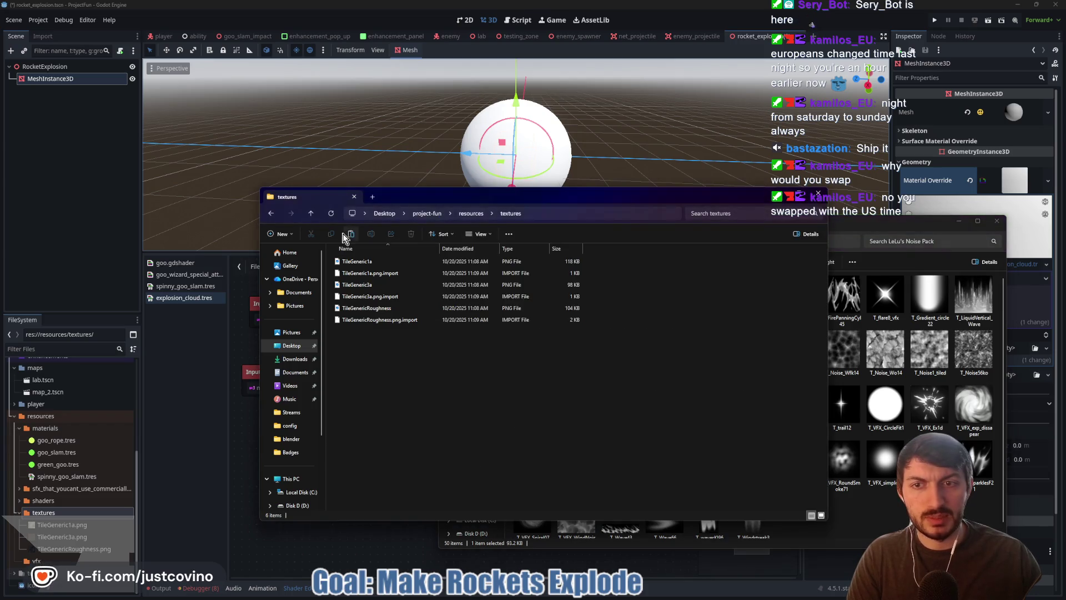
left_click(194, 433)
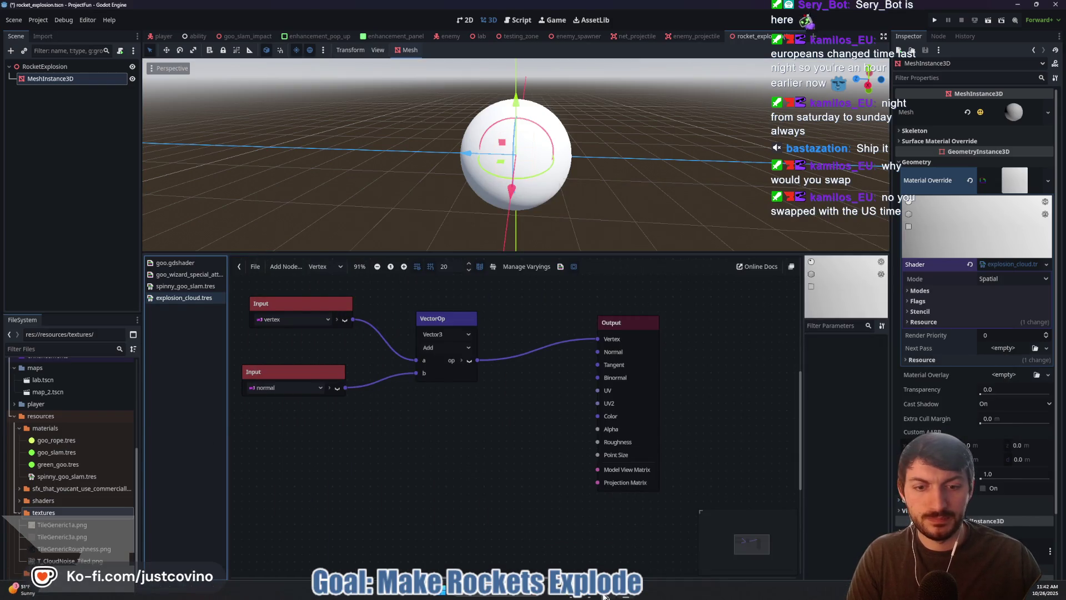
key("alt+Tab")
left_click(459, 361)
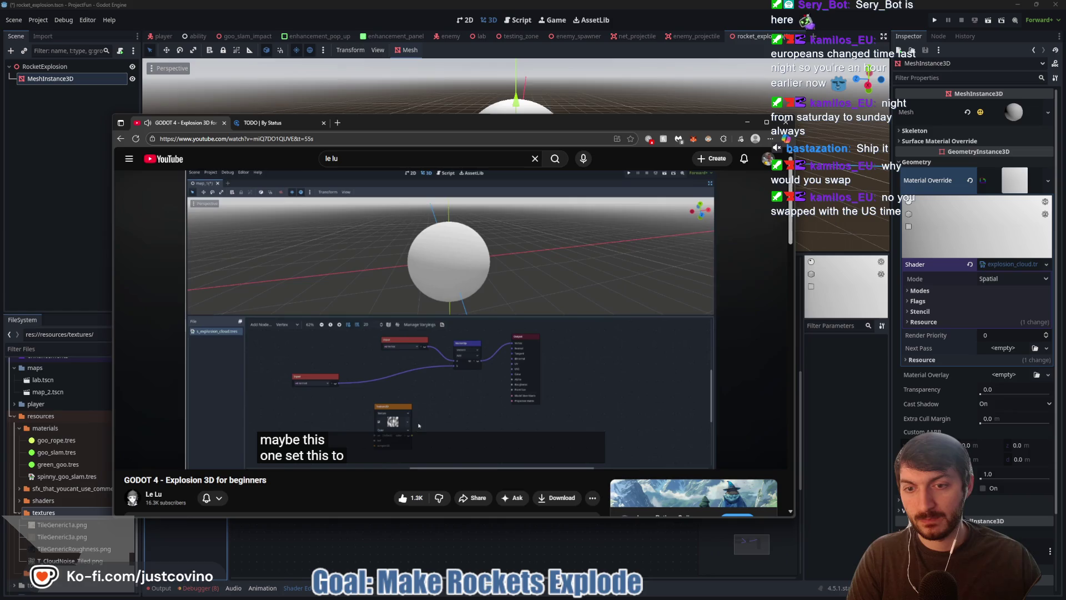
Step: Drop T_CloudNoise_Tiled.png into the shader graph as a Texture2D node outputting Color
left_click(374, 335)
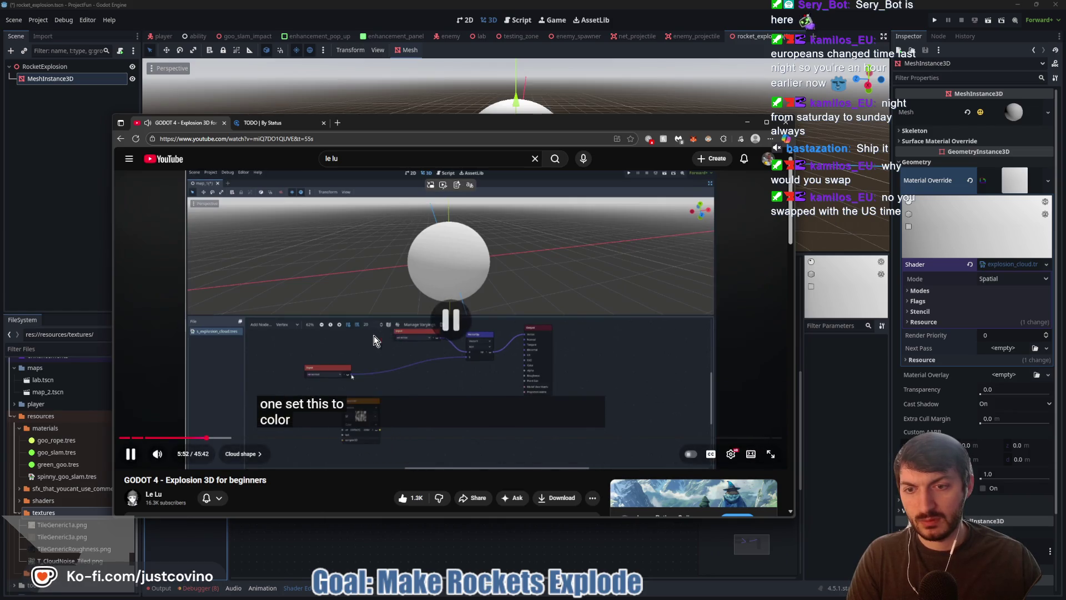
left_click(328, 529)
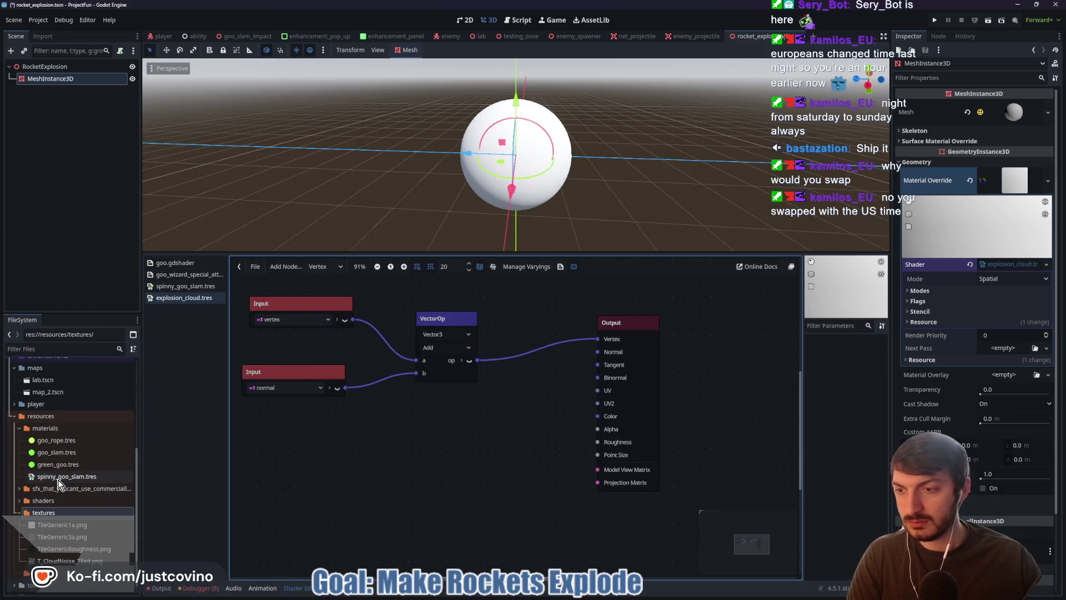
scroll(64, 536, "down", 1)
mouse_move(64, 548)
left_mouse_down()
mouse_move(52, 549)
mouse_move(375, 461)
mouse_move(309, 445)
left_mouse_up()
left_click(396, 522)
Step: Rearrange the Texture2D and normal Input nodes and pan the graph
left_click(395, 536)
left_click_drag(384, 447, 566, 442)
left_click_drag(487, 372, 297, 366)
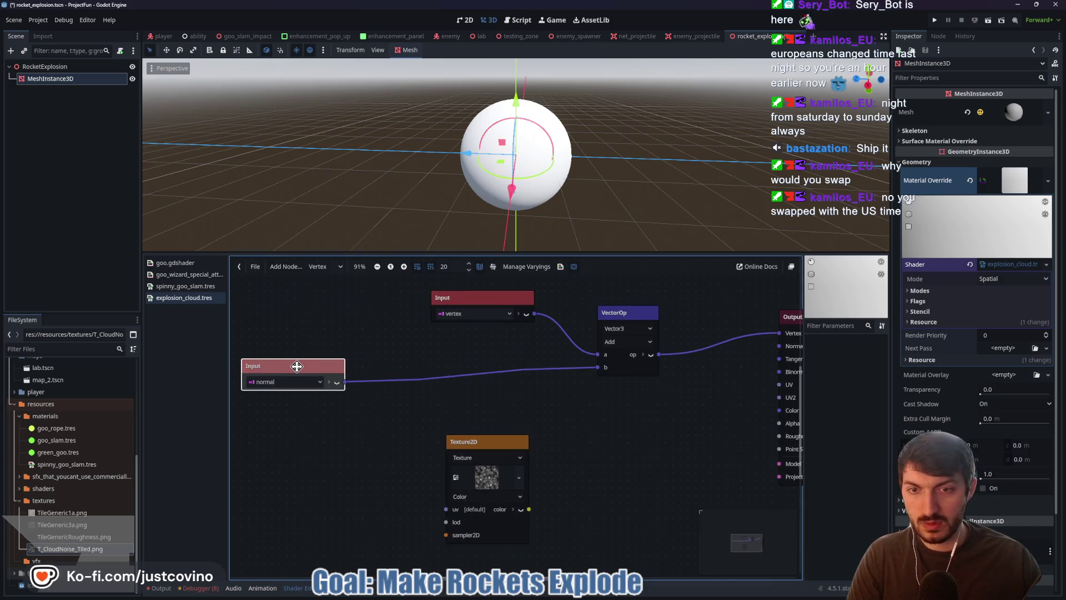
left_click_drag(458, 419, 554, 393)
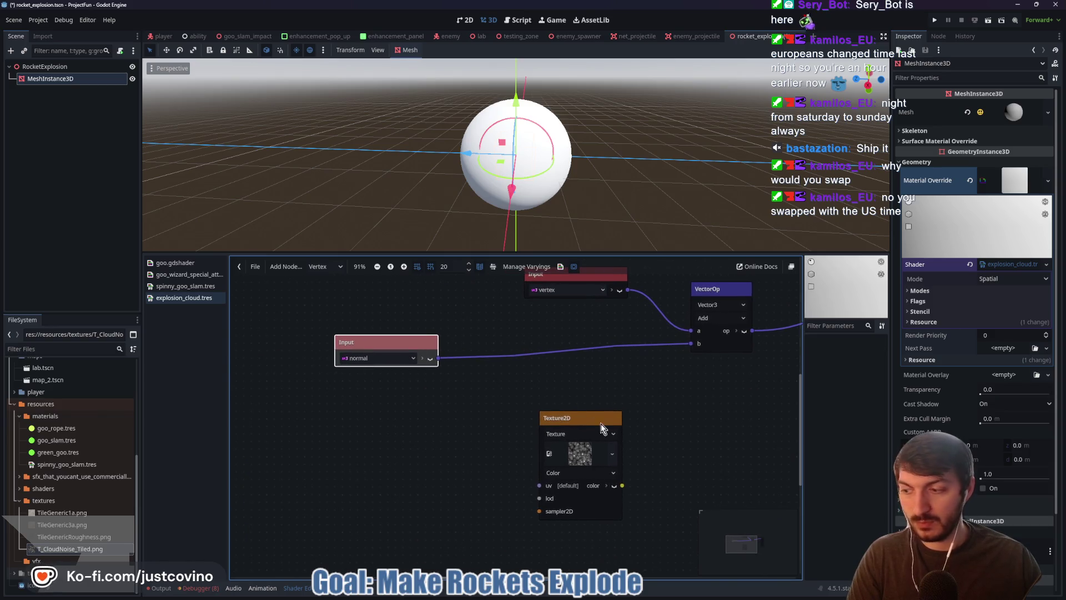
left_click_drag(596, 425, 469, 423)
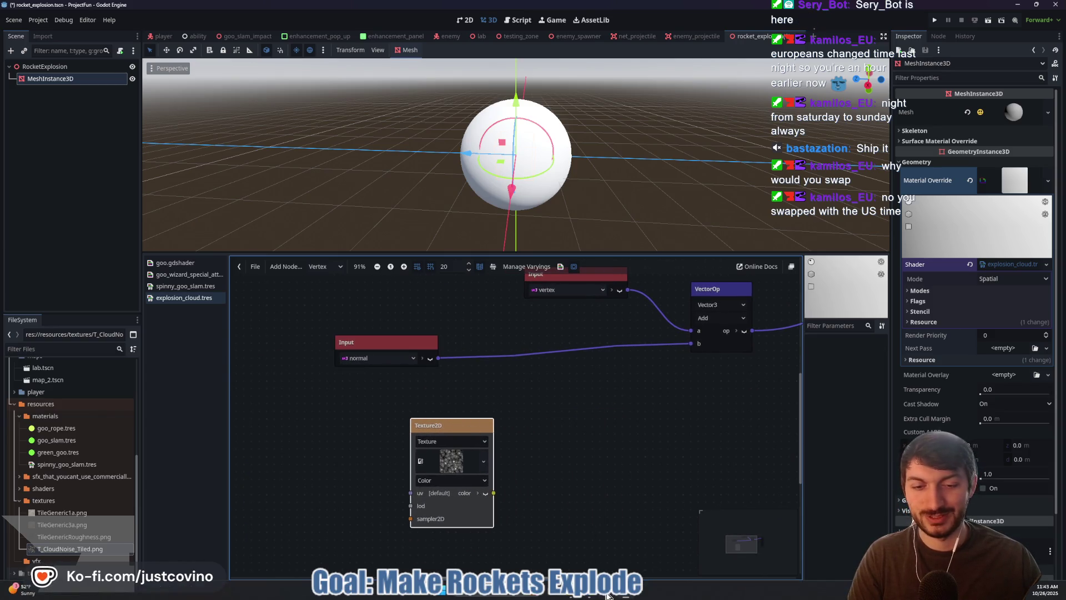
Step: Return to the tutorial video, briefly toggling full-screen playback
left_click(589, 590)
double_click(507, 339)
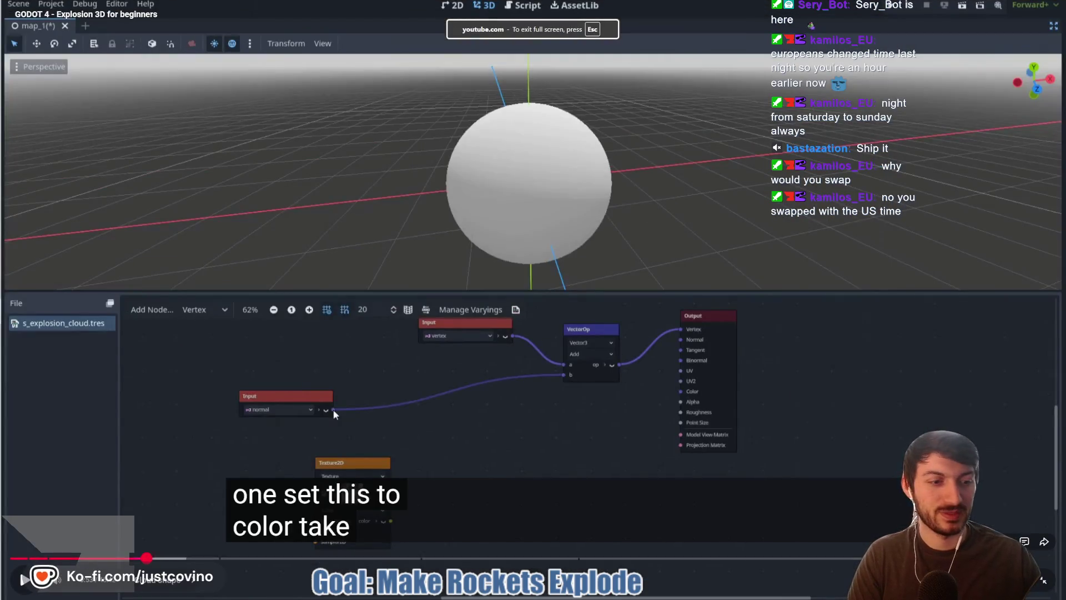
key("Escape")
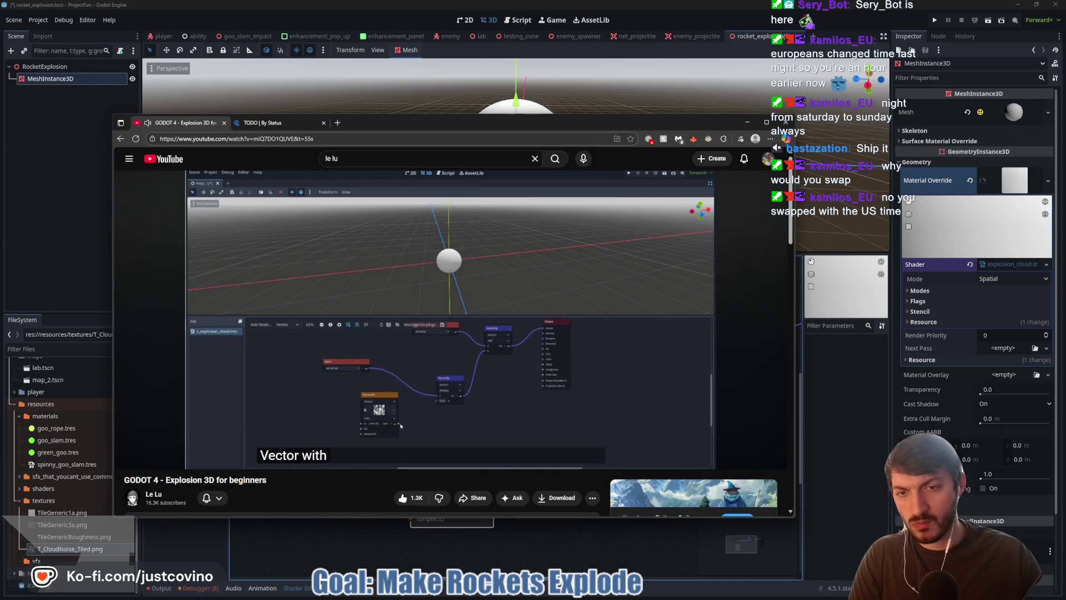
Step: Pause the tutorial where it multiplies the normal by the cloud noise texture
left_click(461, 327)
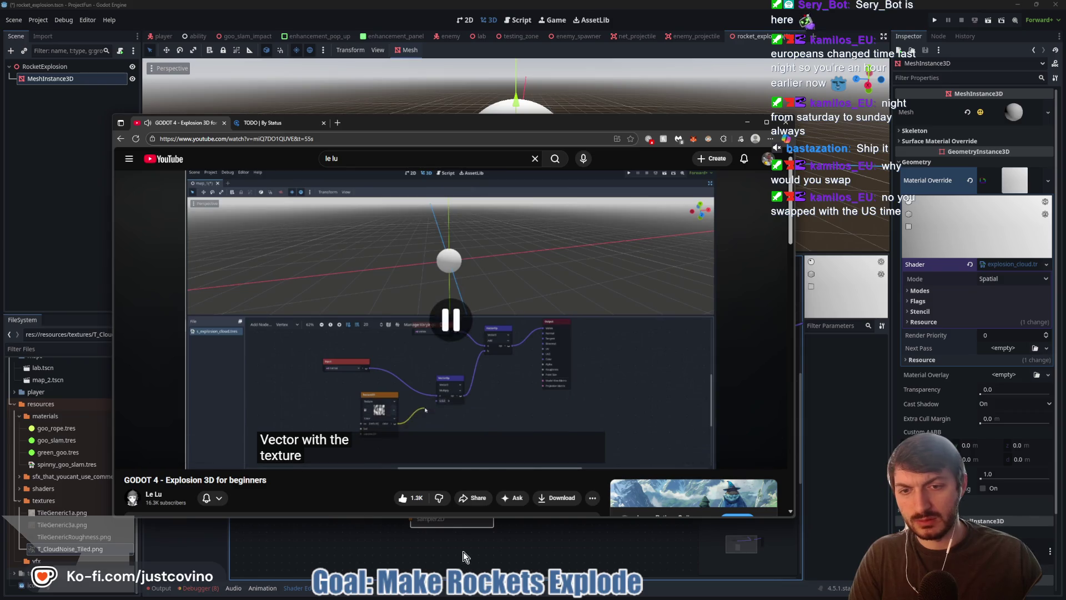
Step: Add a Vector3 Multiply node wired from the cloud noise Texture2D's color output
left_click(391, 523)
left_click_drag(436, 425, 369, 423)
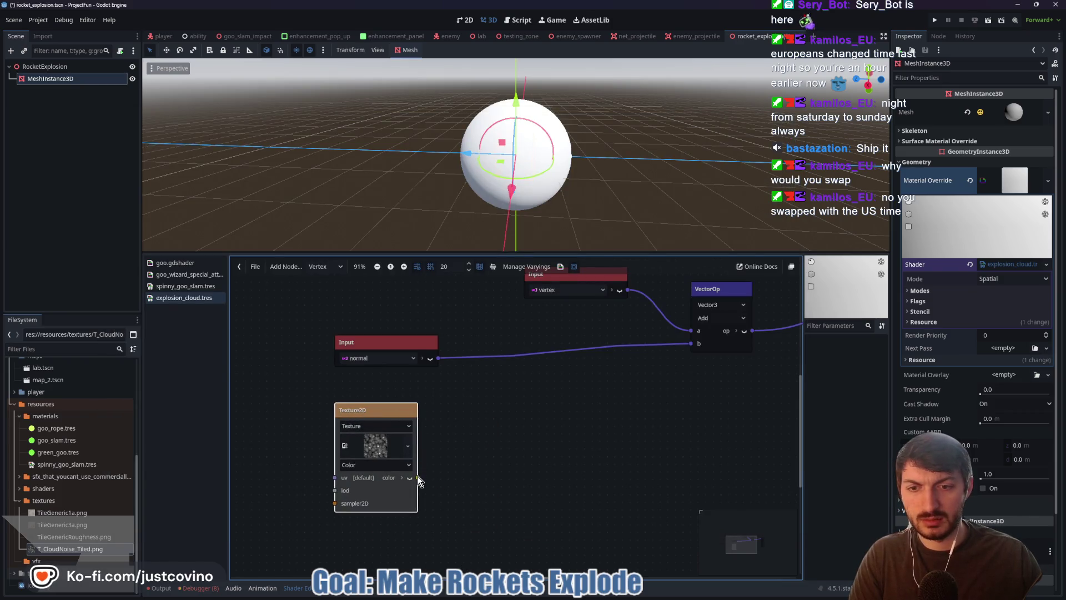
left_click_drag(417, 477, 478, 466)
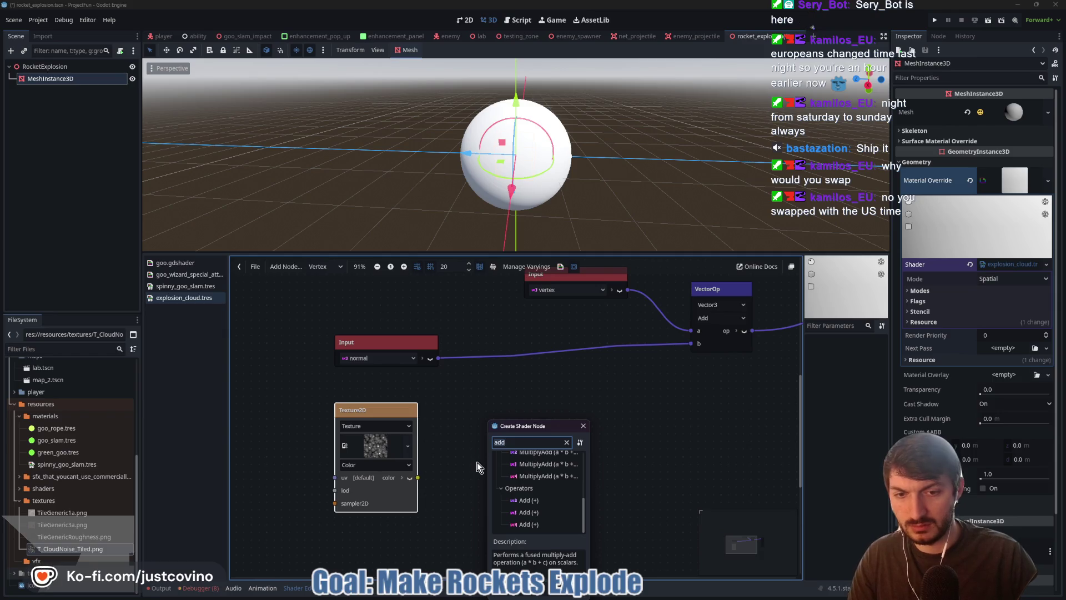
key("BackSpace")
key("BackSpace")
key("BackSpace")
type("multiply")
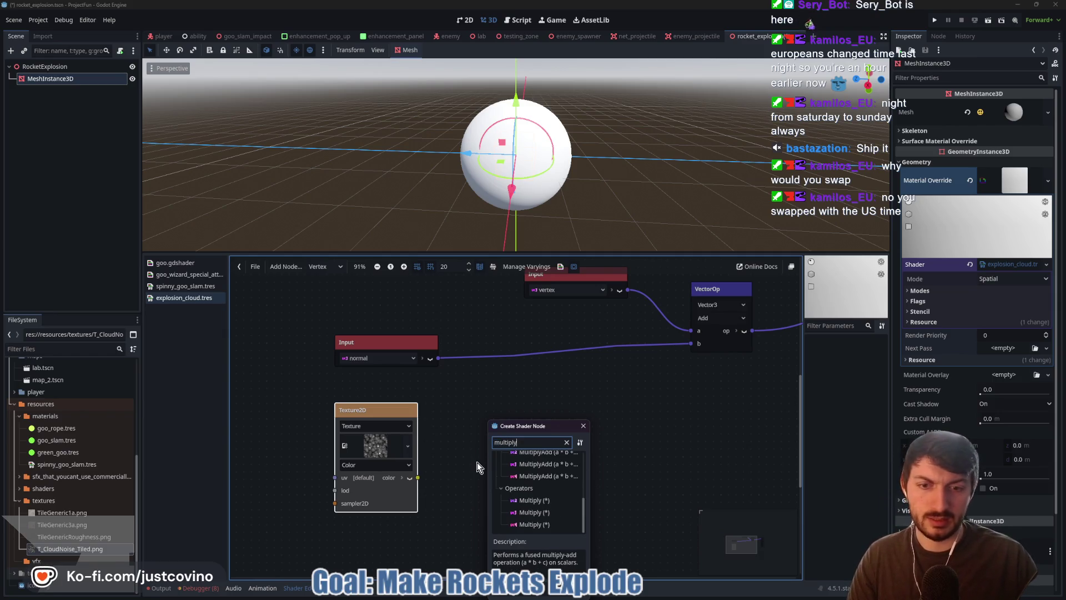
double_click(533, 524)
Step: Feed the NORMAL-times-noise Multiply result into the Add node's b input and view the spiky sphere
left_click_drag(522, 453, 527, 348)
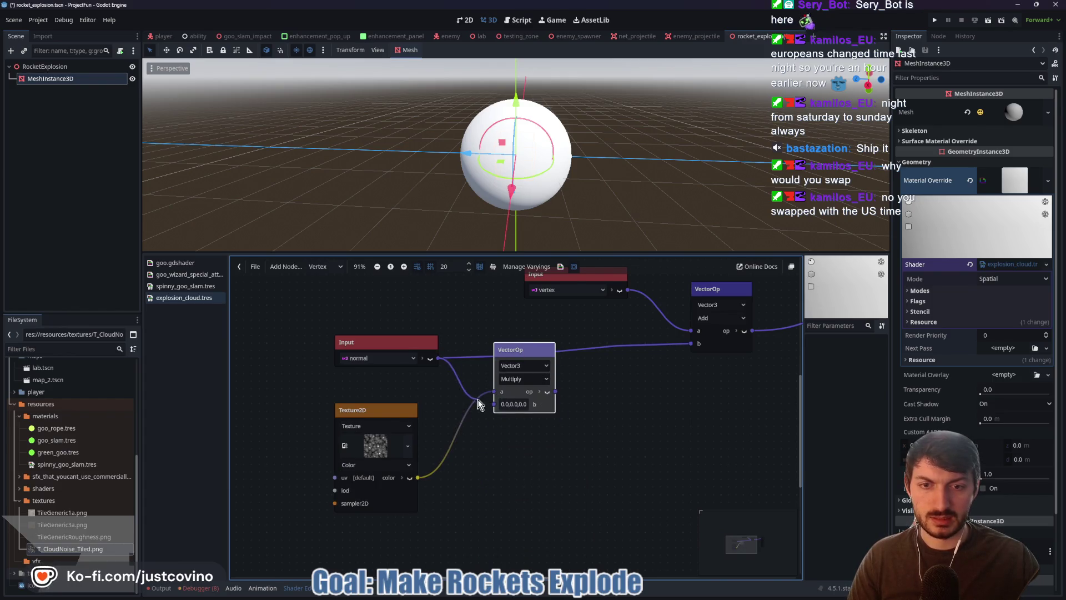
left_click_drag(489, 403, 424, 479)
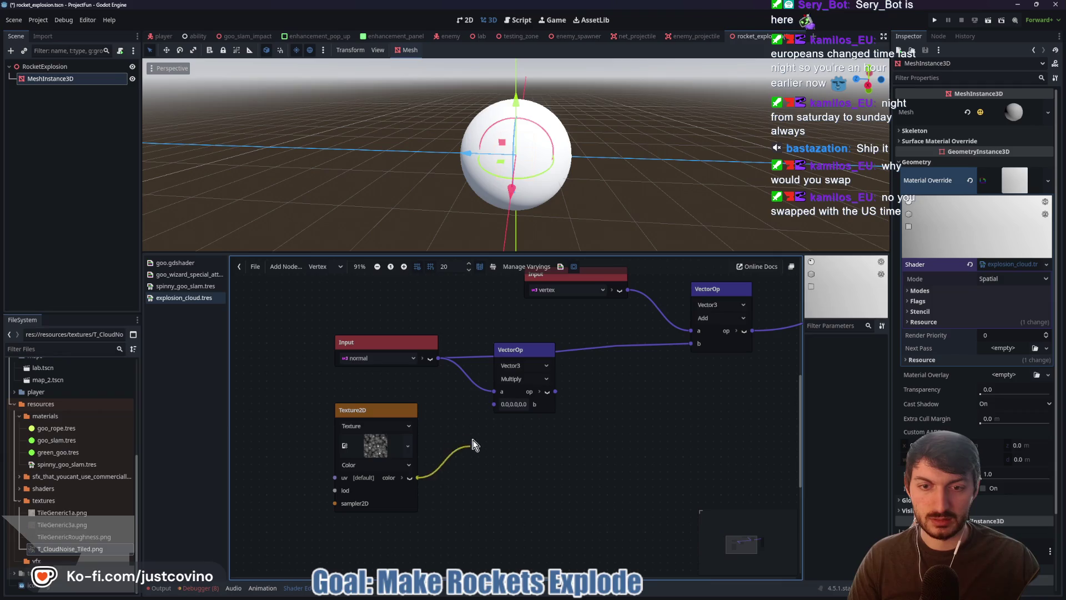
left_click_drag(549, 391, 691, 344)
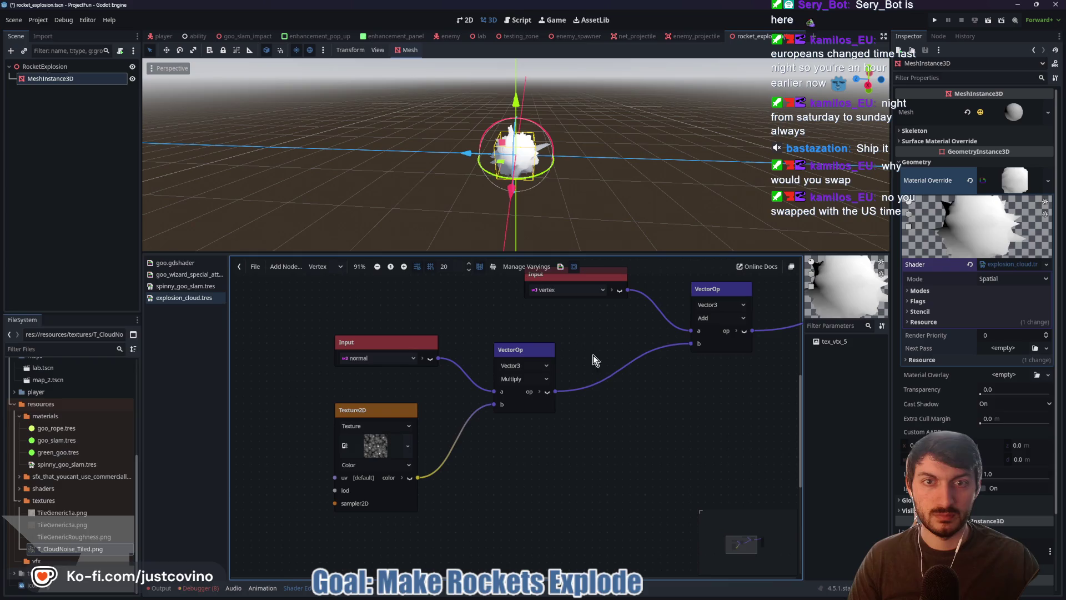
left_click_drag(531, 344, 545, 329)
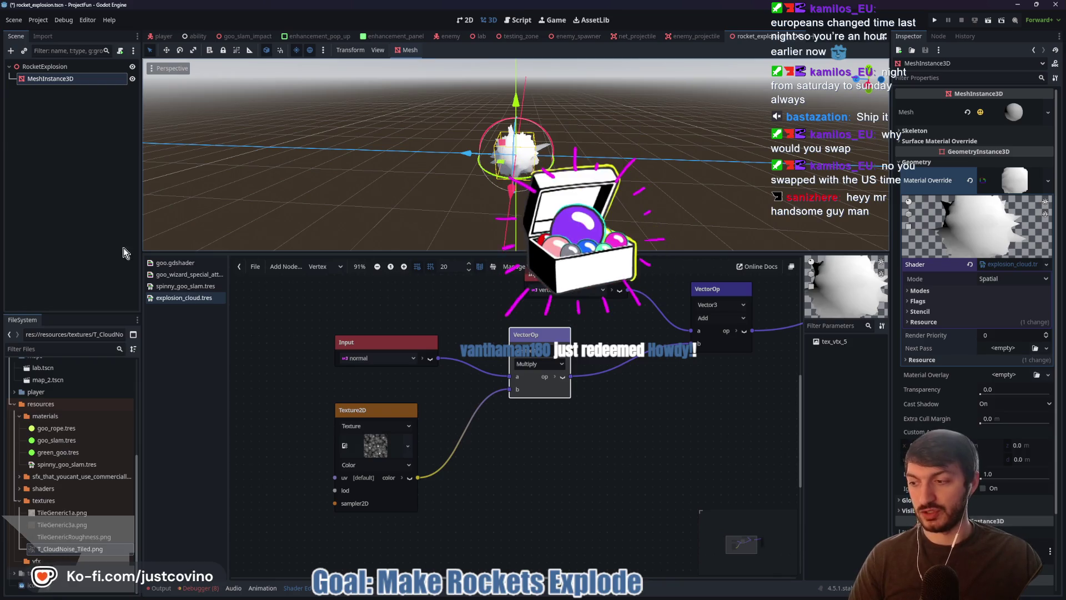
scroll(637, 208, "up", 5)
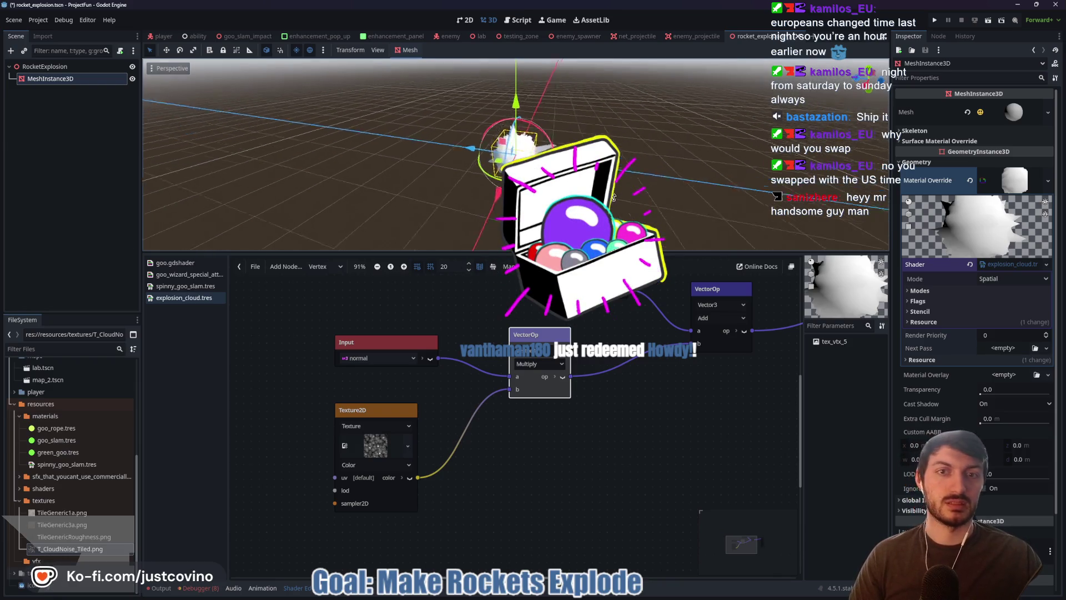
mouse_move(637, 207)
left_mouse_down()
mouse_move(665, 183)
mouse_move(730, 184)
mouse_move(635, 198)
left_mouse_up()
scroll(594, 240, "down", 1)
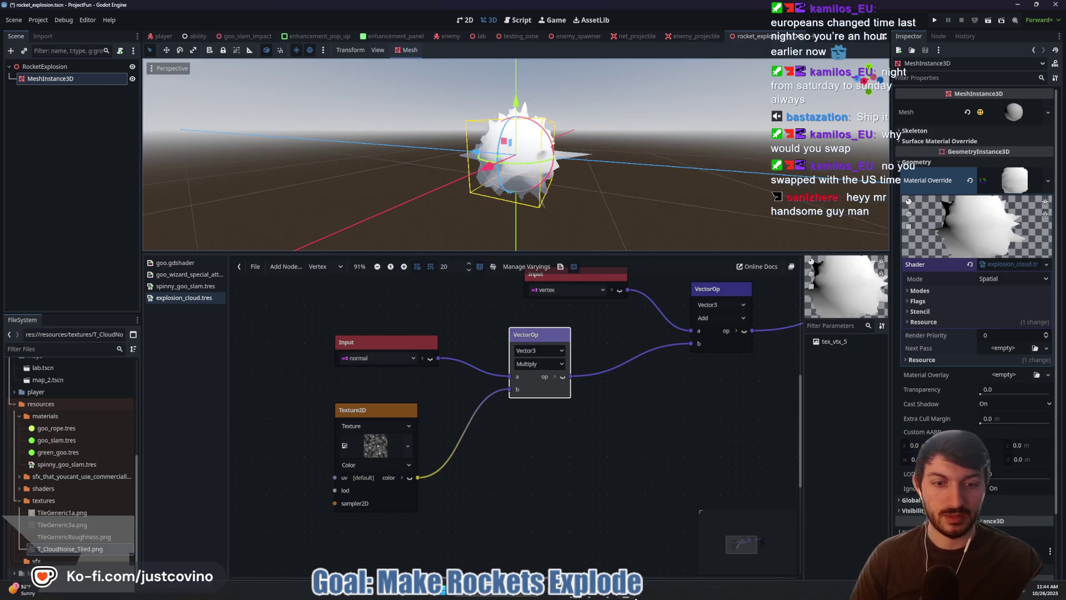
left_click(516, 587)
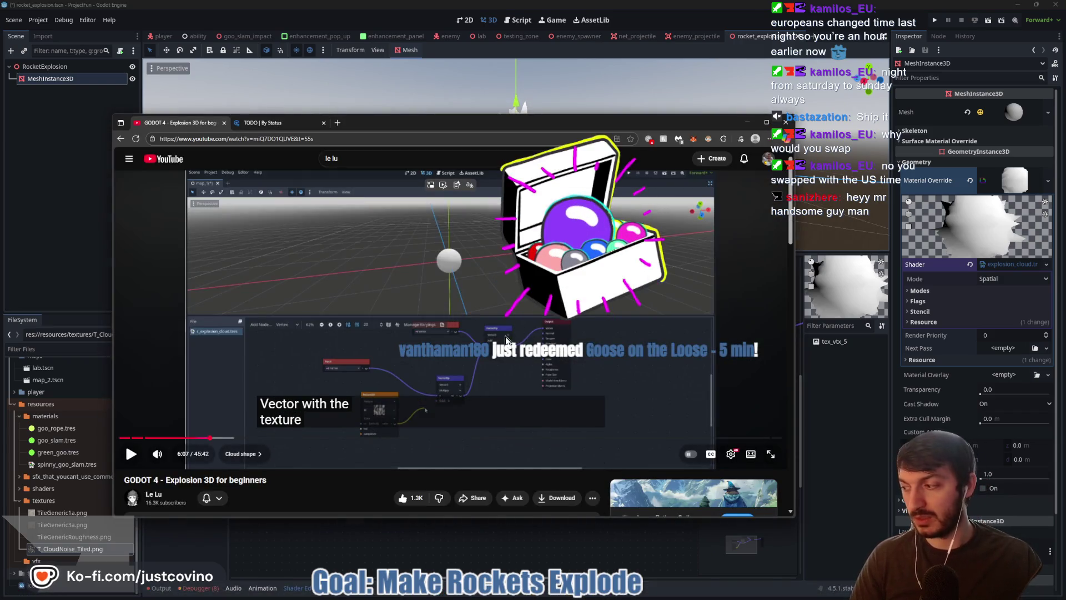
Step: Dismiss the accidental Windows search and resume the explosion tutorial from 6:07
key("super")
type("goose")
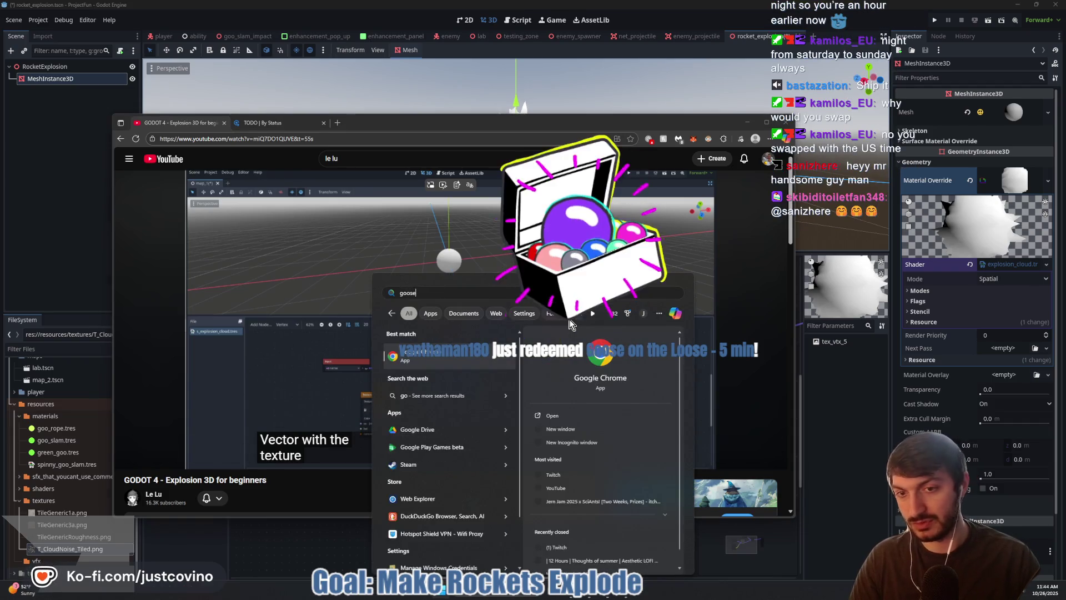
key("Escape")
left_click(530, 298)
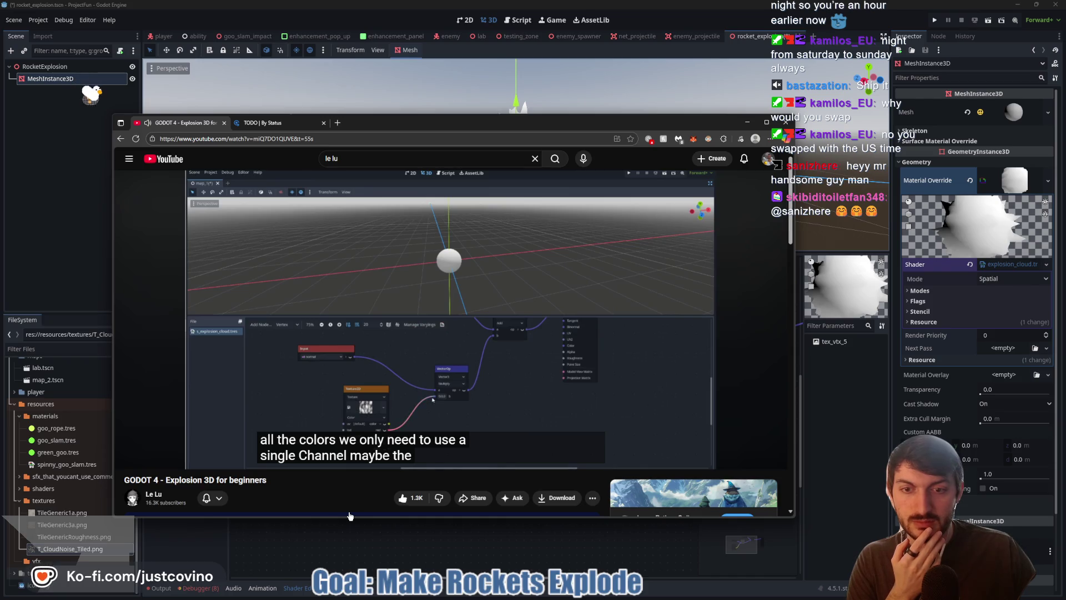
left_click(493, 538)
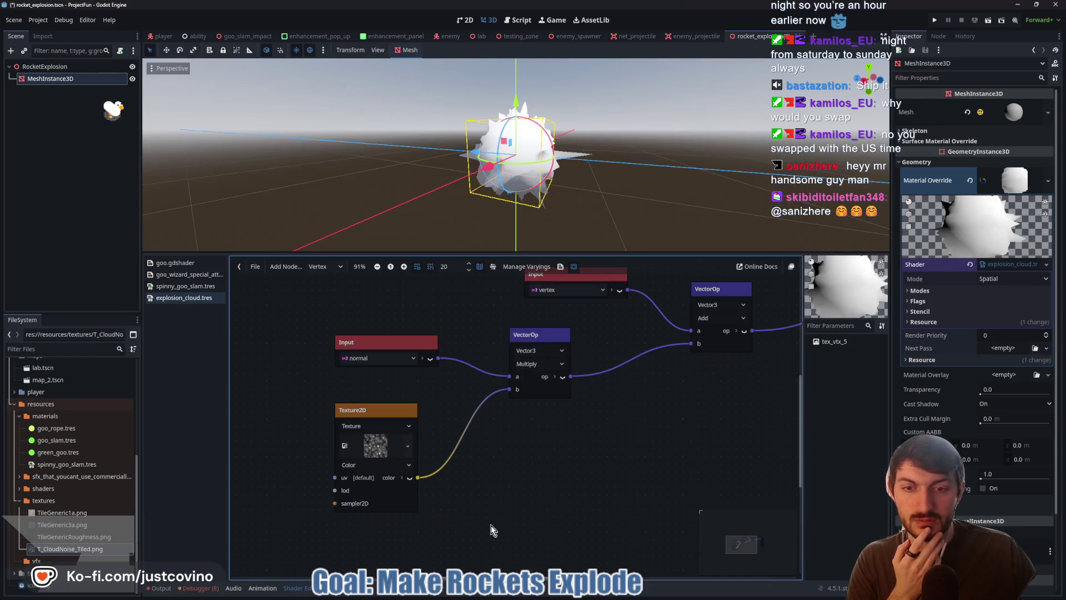
Step: Connect the Texture2D node's red channel to the VectorOp Multiply's b input and move the node left
left_click(410, 478)
left_click_drag(418, 490, 511, 389)
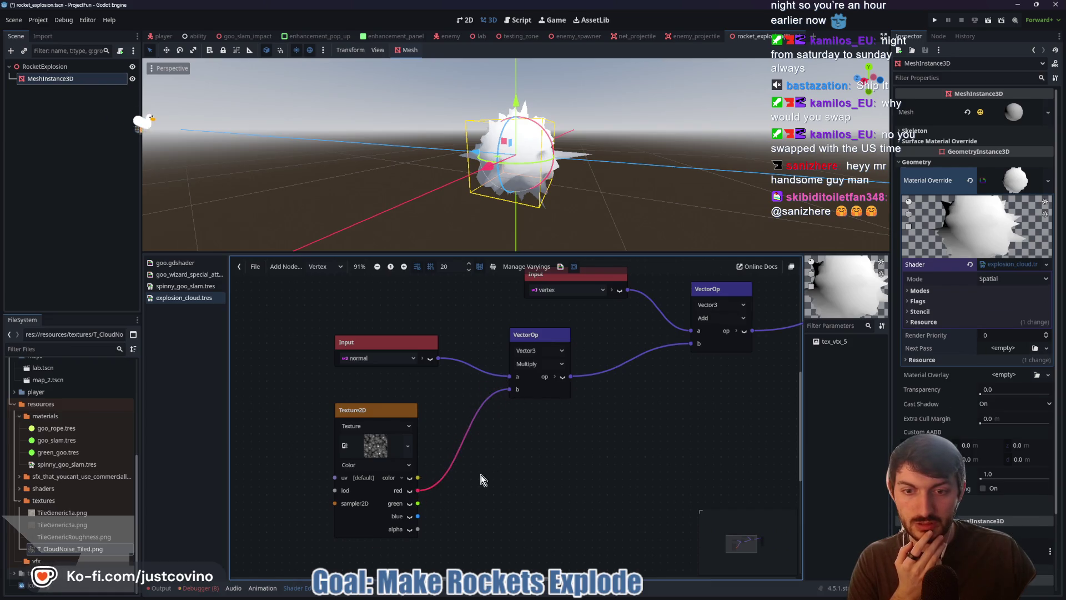
left_click_drag(637, 183, 619, 194)
left_click_drag(376, 417, 331, 409)
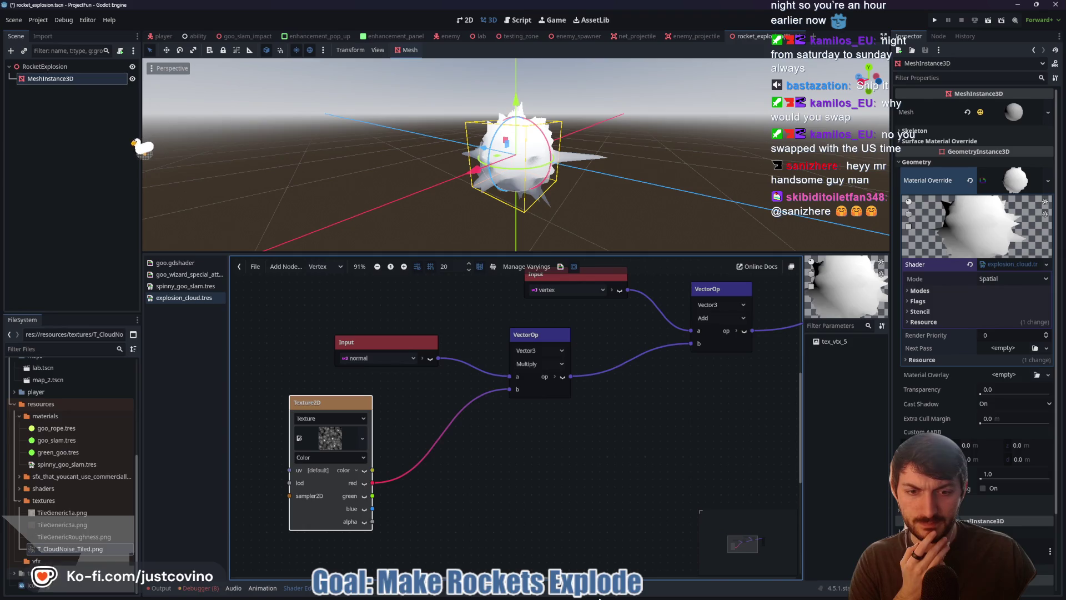
key("super")
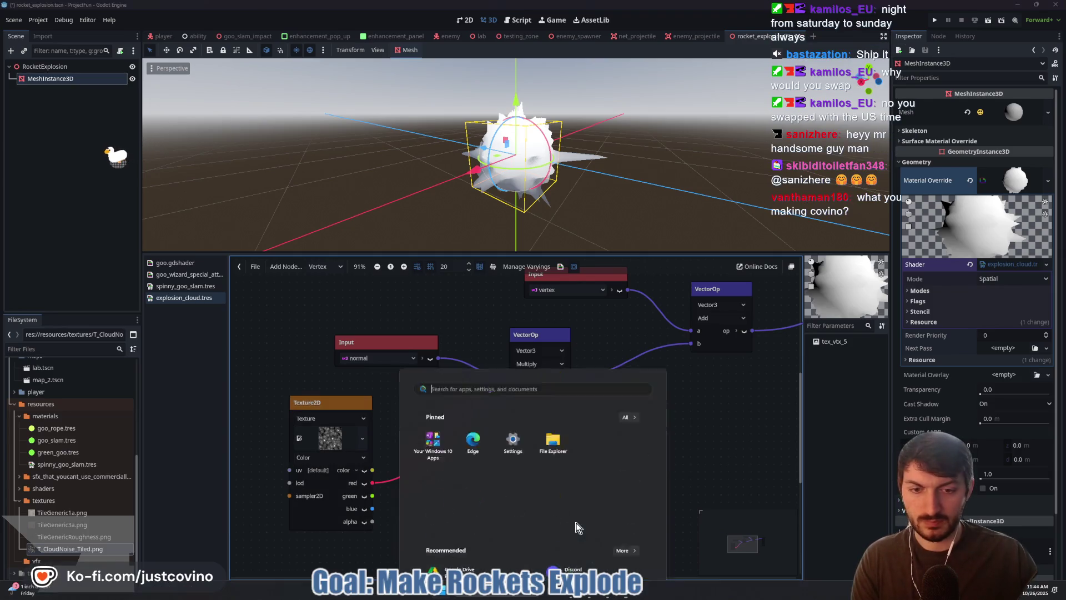
Step: Watch the tutorial from about 6:19 to 6:47, pausing at its 0.25 noise multiply suggestion
left_click(581, 597)
left_click(521, 338)
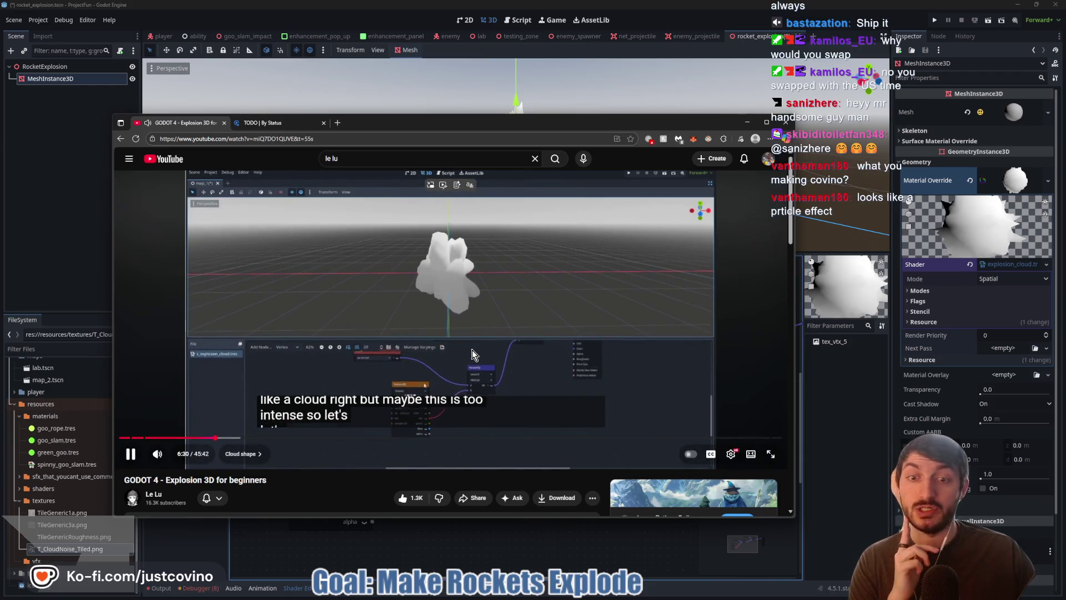
left_click(467, 348)
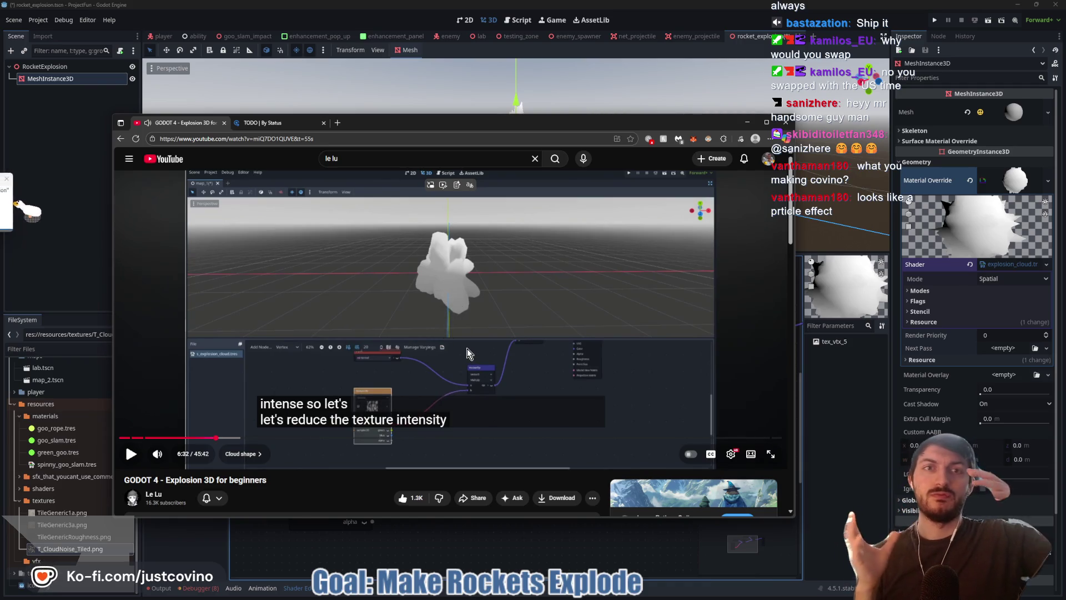
left_click(467, 348)
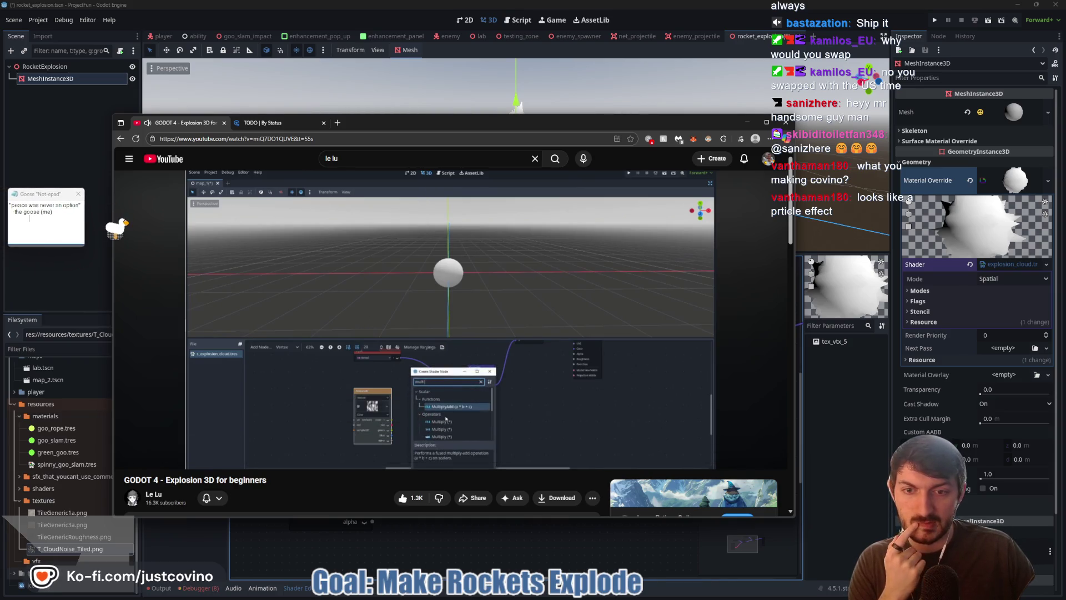
left_click(431, 344)
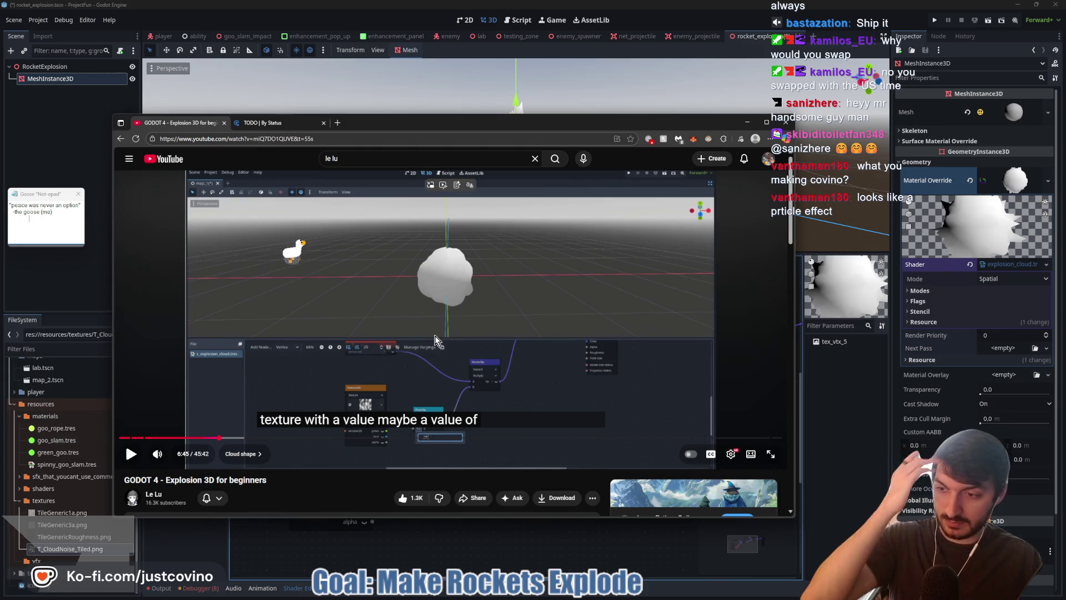
left_click(435, 337)
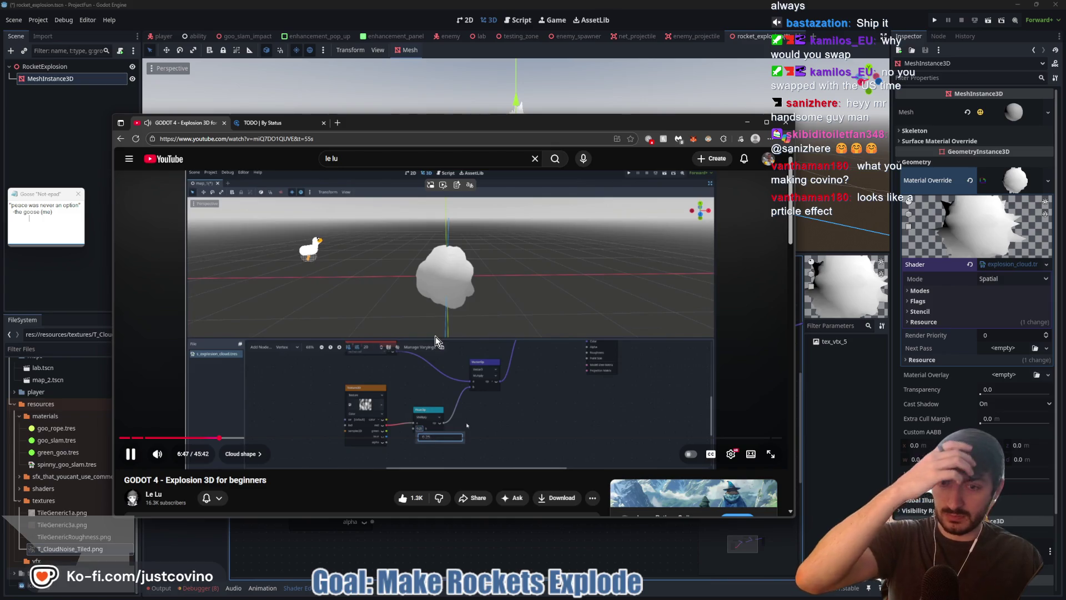
left_click(435, 337)
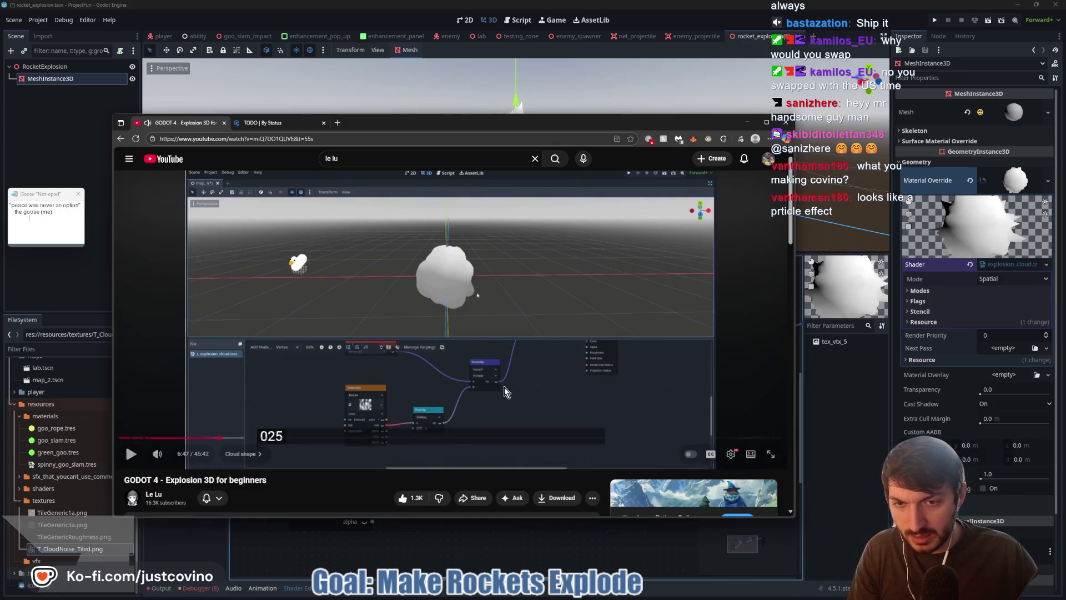
left_click(418, 538)
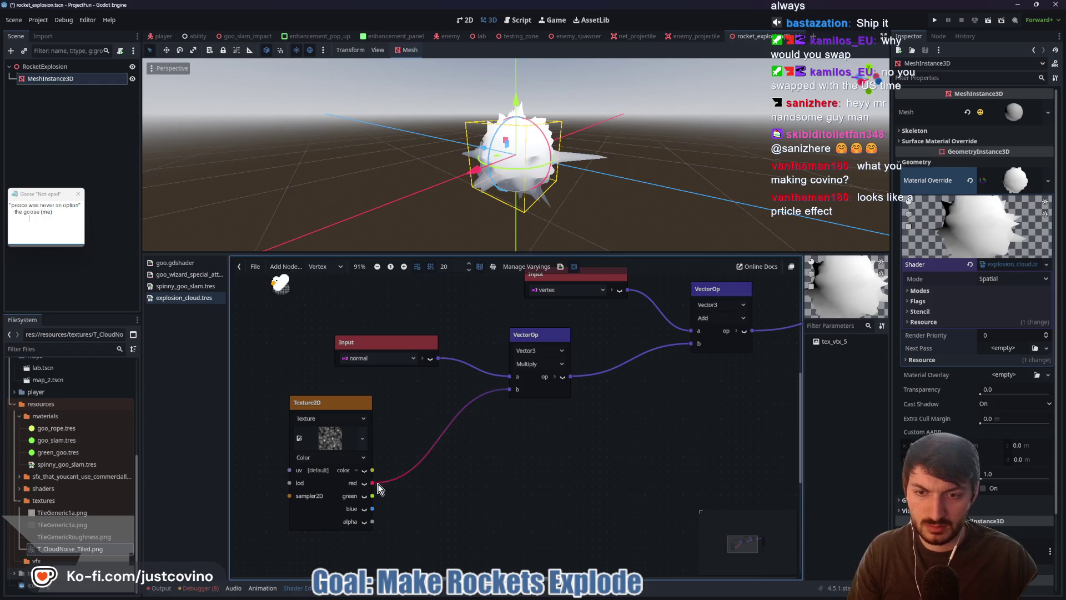
Step: Add a float Multiply node fed by the noise texture's red channel beside the texture
left_click_drag(508, 388, 423, 465)
key("BackSpace")
key("BackSpace")
key("BackSpace")
type("mult")
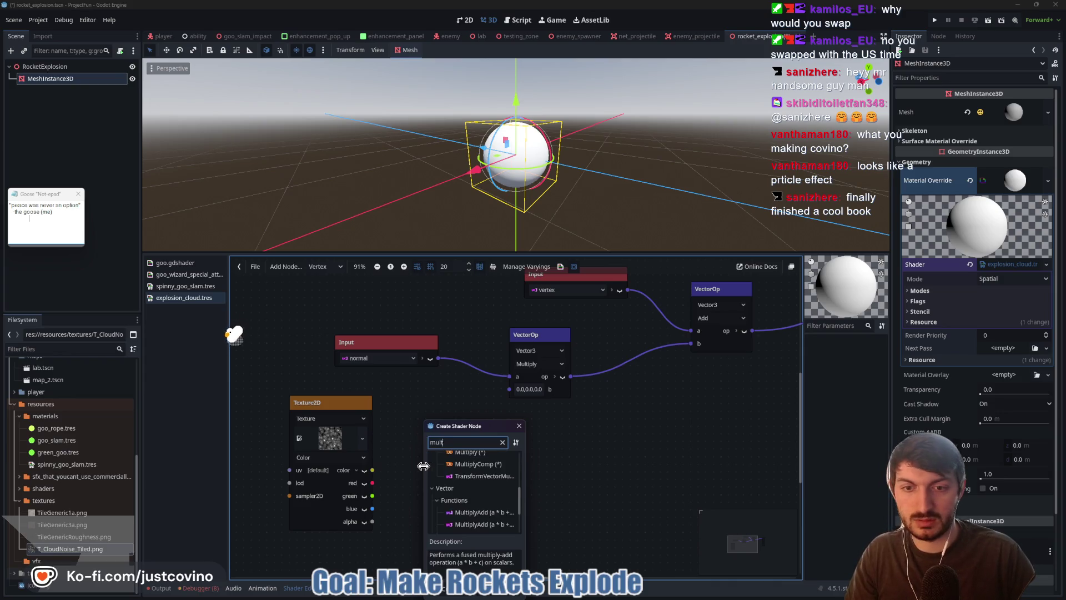
type("iply")
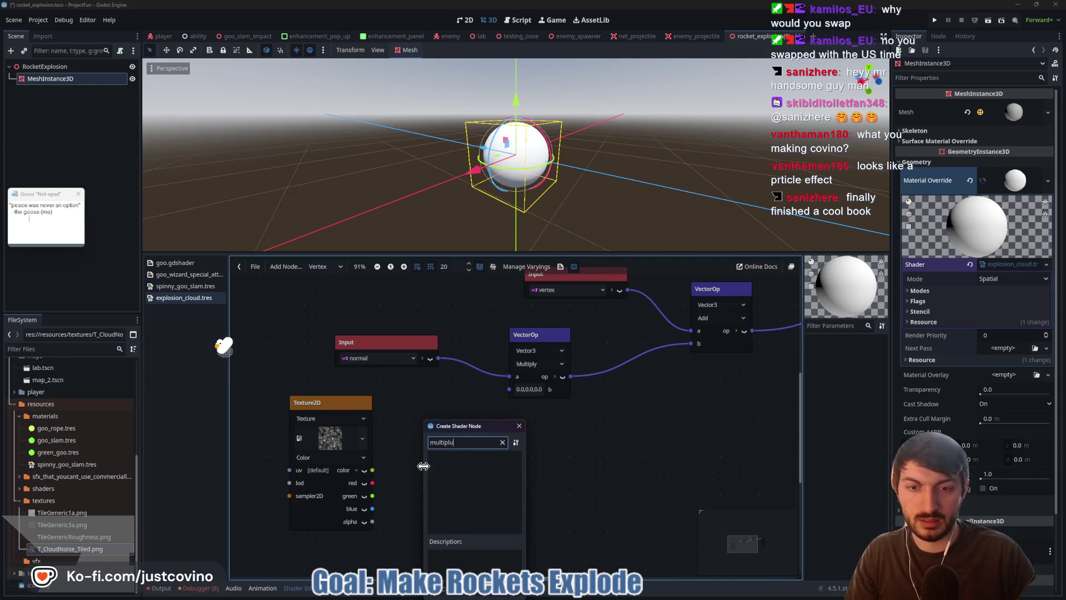
scroll(466, 488, "up", 3)
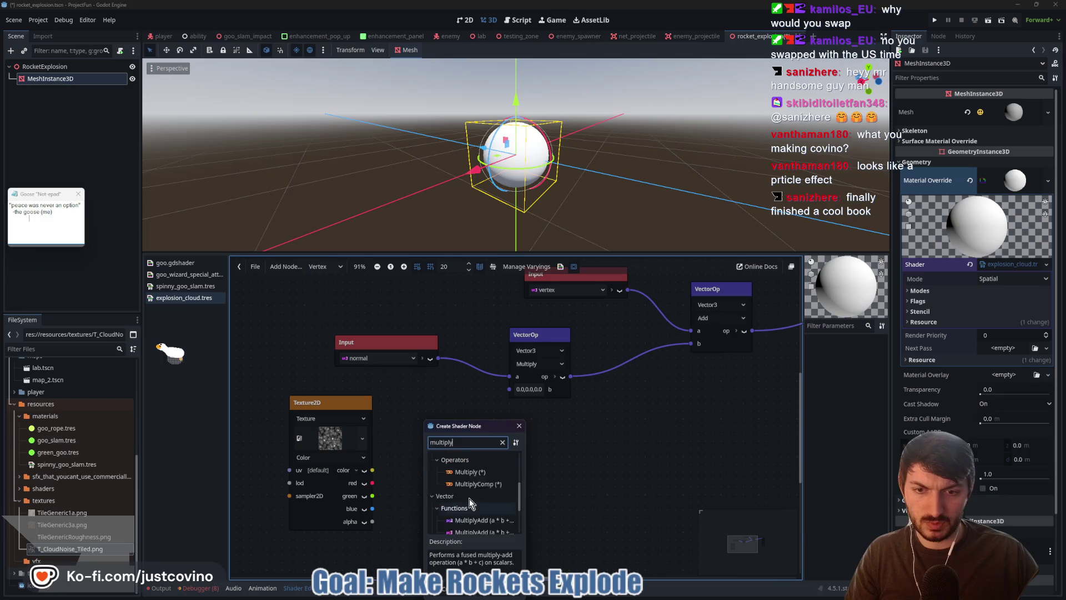
left_click(475, 503)
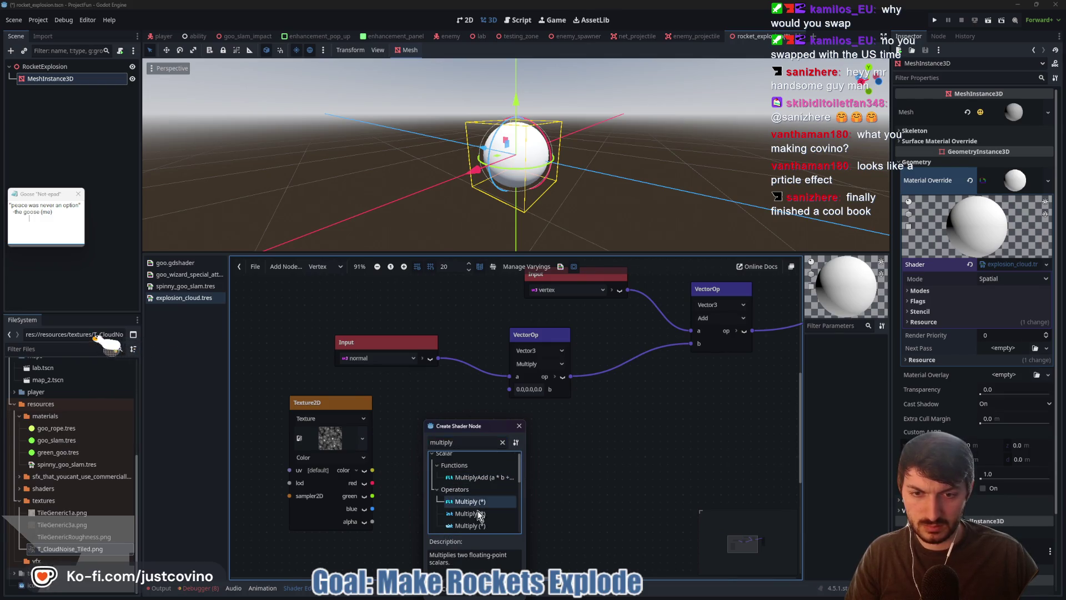
key("Return")
left_click_drag(452, 484, 460, 421)
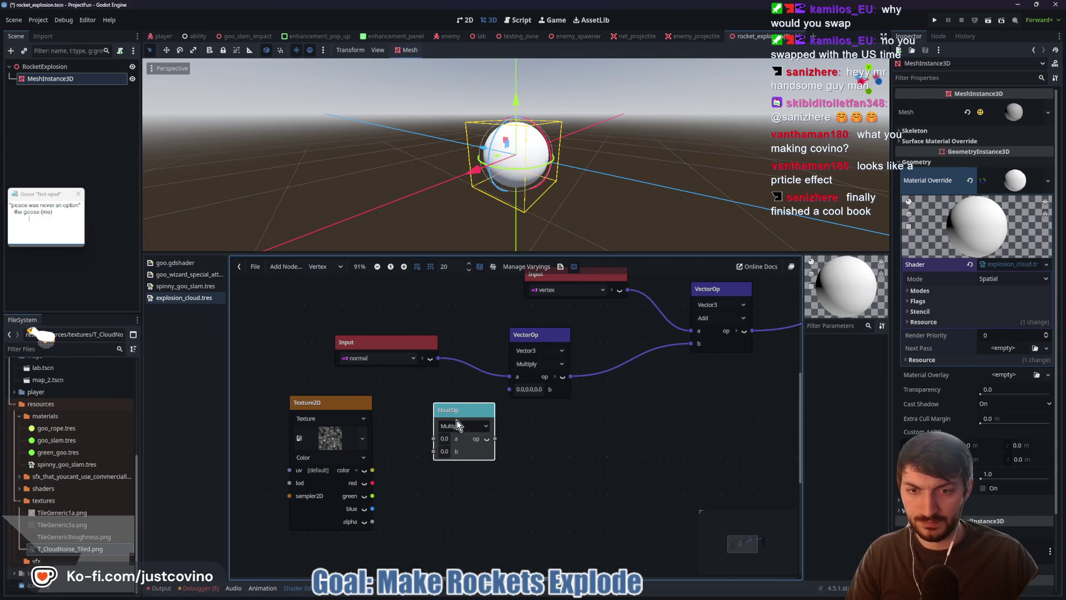
Step: Wire the float Multiply into the VectorOp's b input and set its multiplier to 1.25
left_click(445, 451)
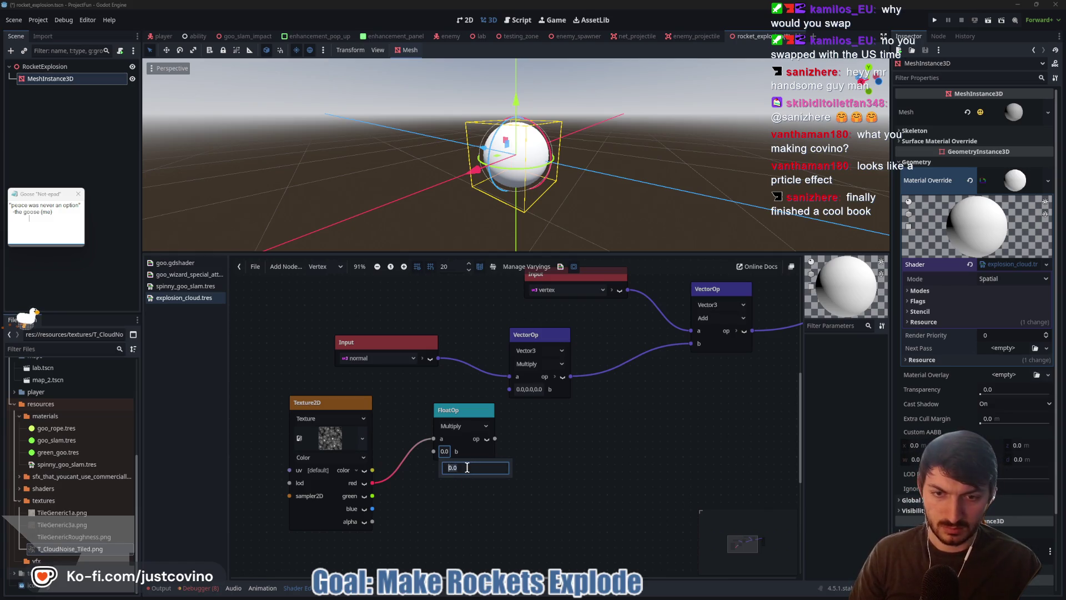
type("0.25")
key("Return")
left_click(507, 433)
mouse_move(495, 438)
left_mouse_down()
mouse_move(501, 393)
mouse_move(450, 410)
left_mouse_up()
left_click(420, 451)
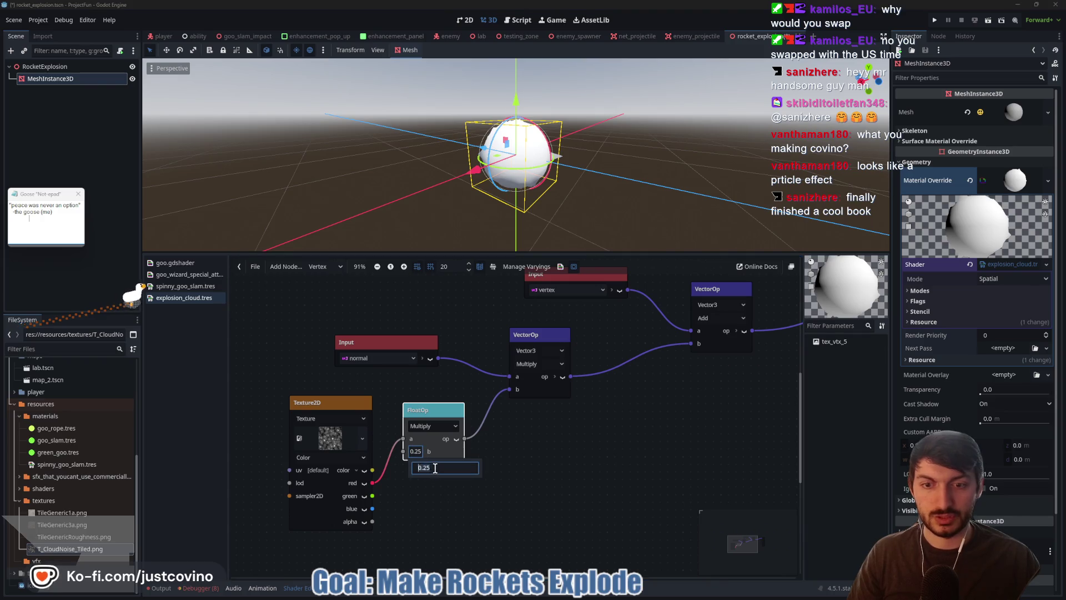
type("0.5")
key("Return")
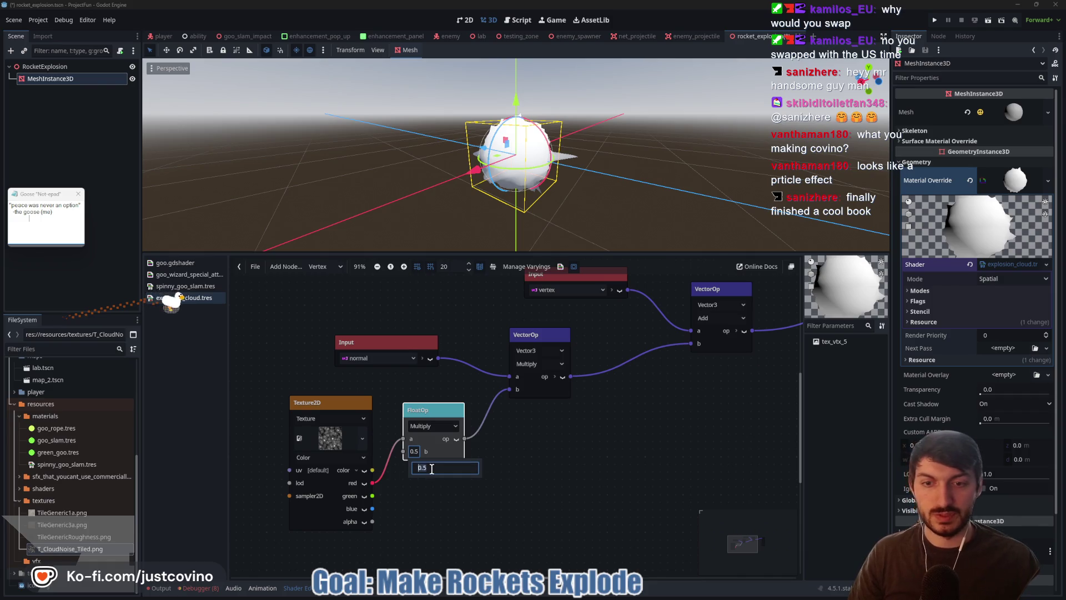
type("1")
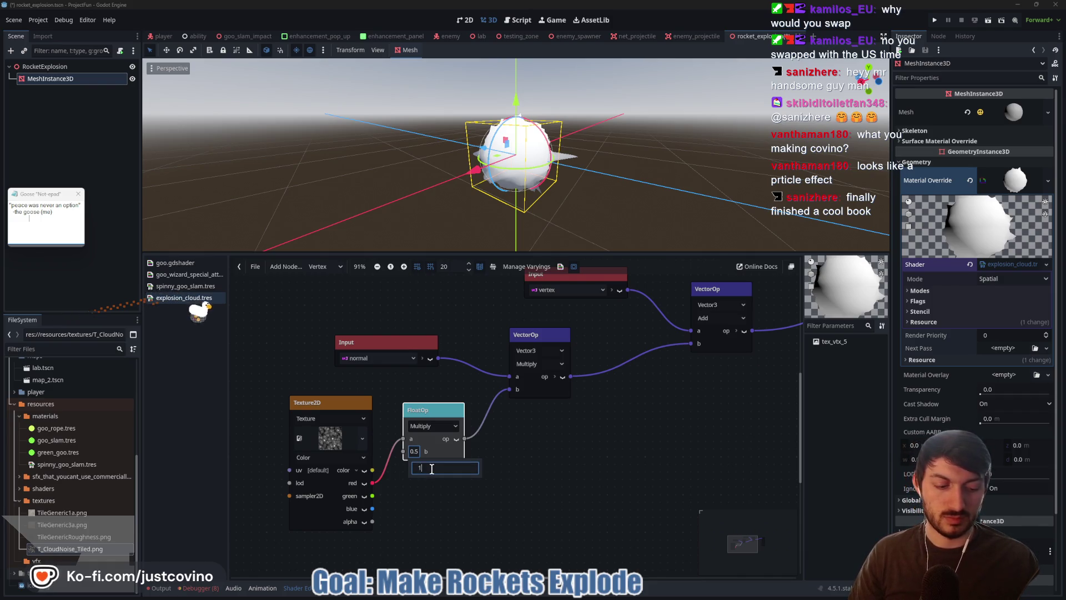
key("Return")
mouse_move(476, 191)
left_mouse_down()
mouse_move(401, 188)
mouse_move(548, 185)
left_mouse_up()
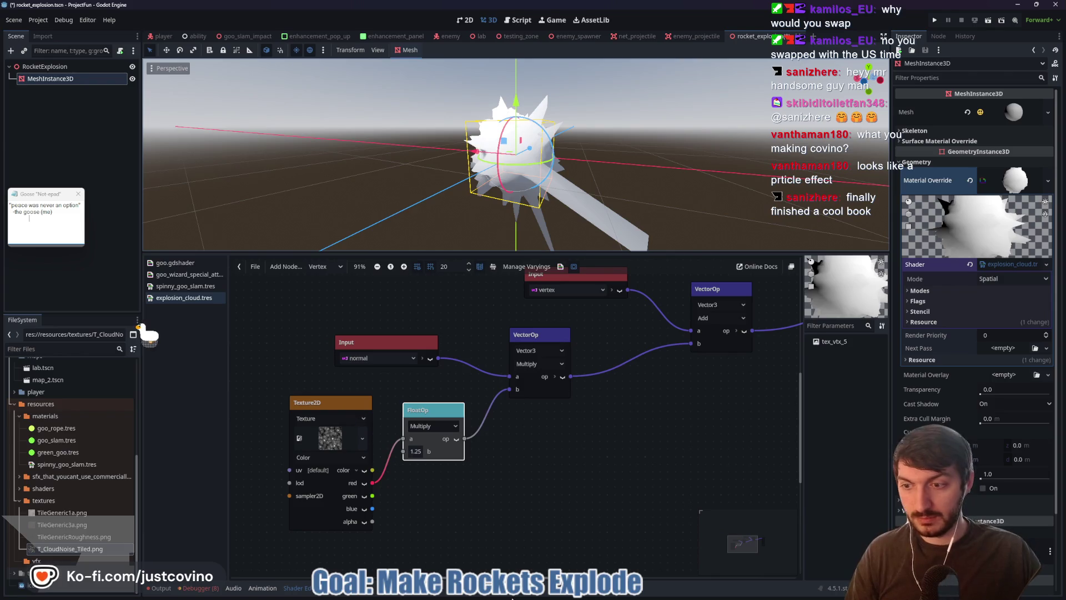
key("super")
Step: Bring the LeLu's Noise Pack folder window forward and position it next to the tutorial
mouse_move(562, 596)
left_click(603, 547)
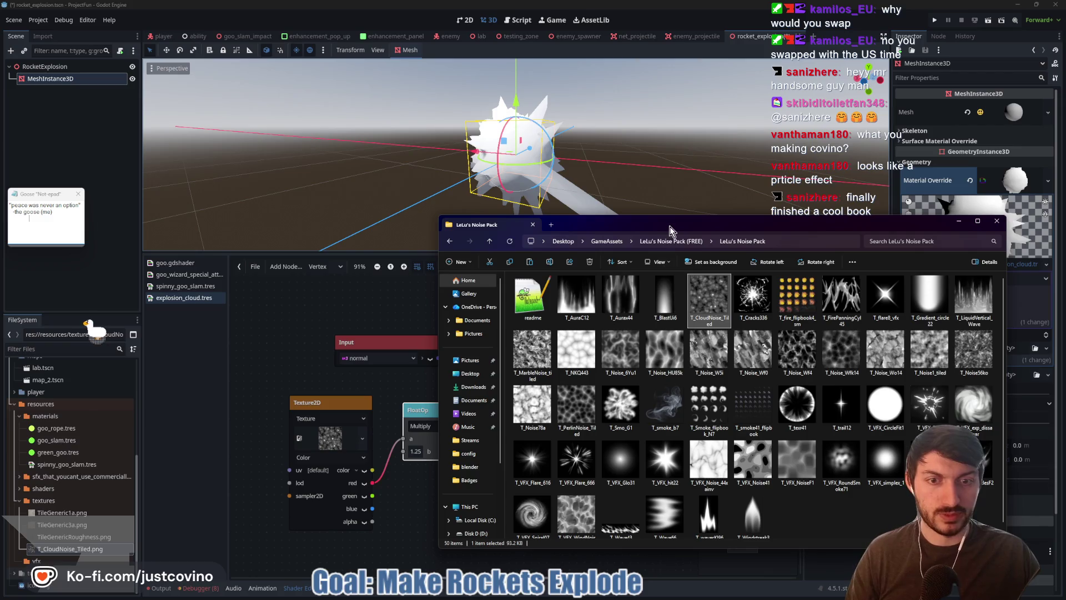
mouse_move(663, 221)
left_mouse_down()
mouse_move(569, 121)
mouse_move(549, 123)
left_mouse_up()
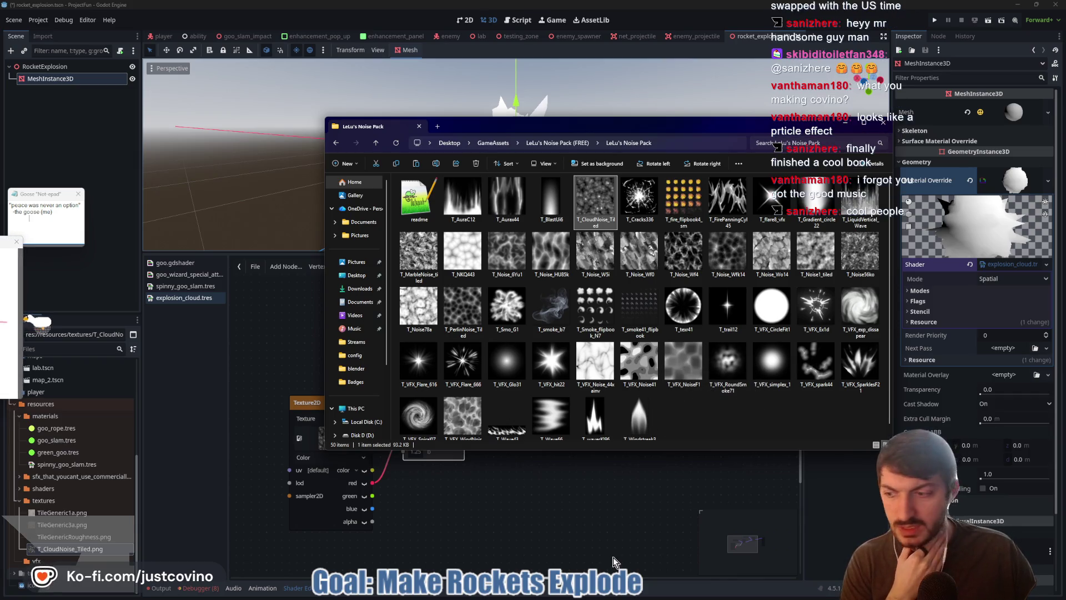
key("super")
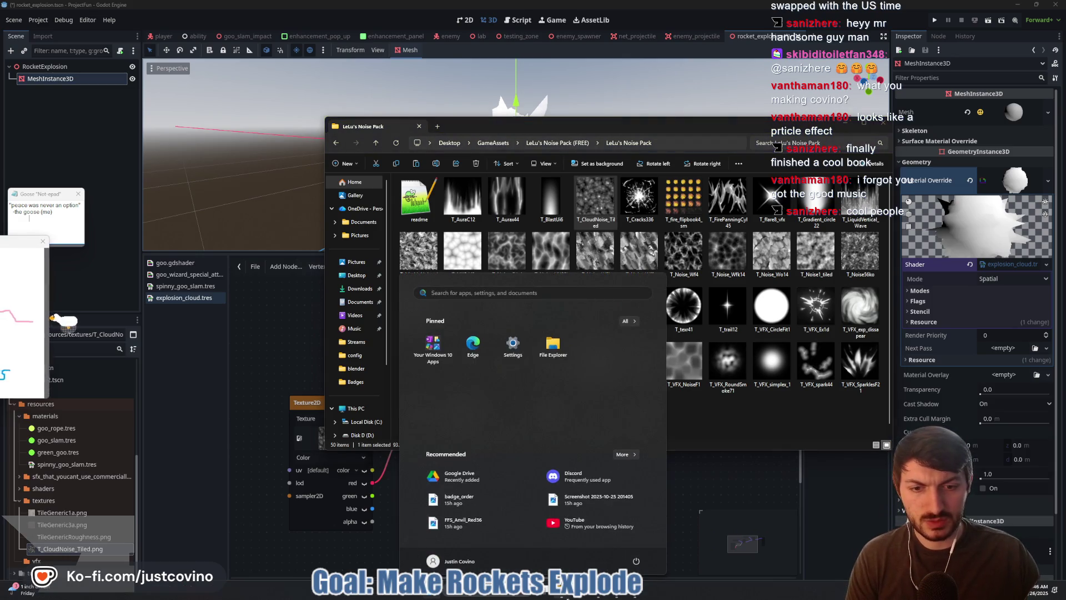
left_click(566, 597)
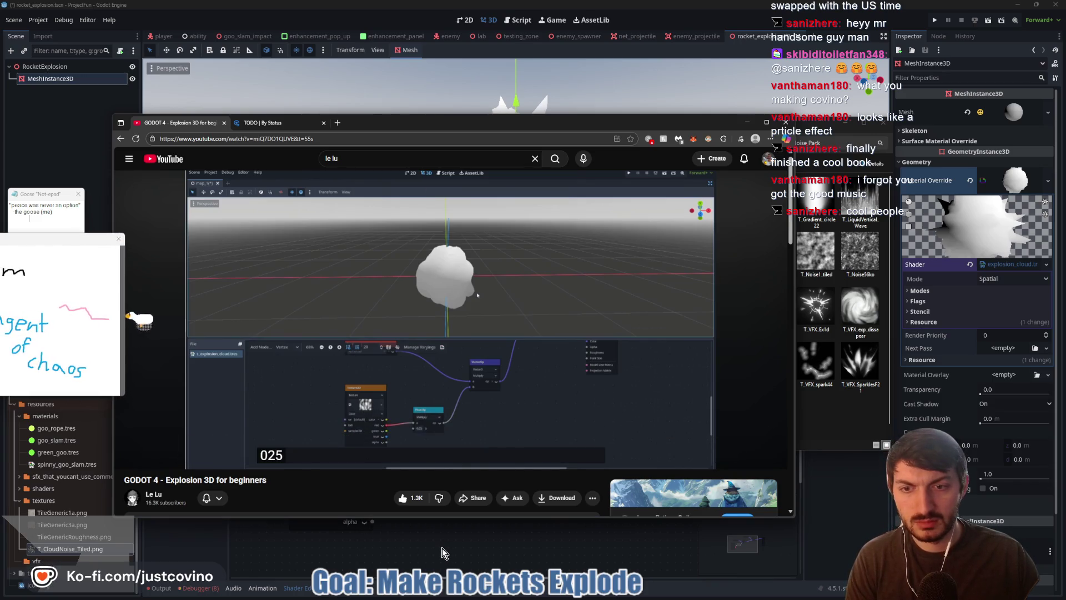
left_click(585, 597)
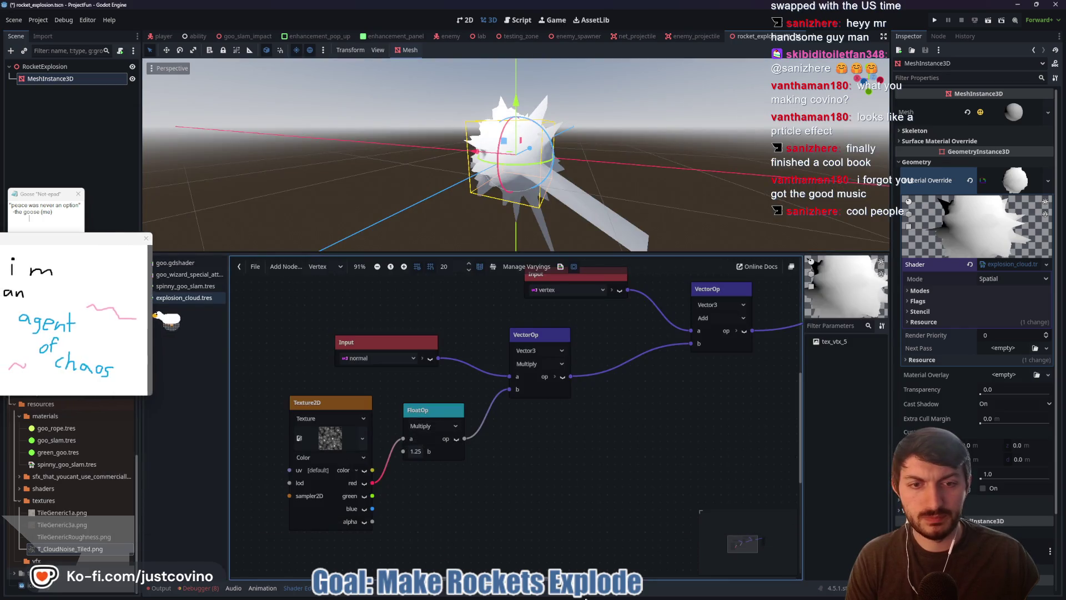
Step: Select T_VFX_NoiseF1 for copying into the project textures, then return to Godot's Texture2D node
key("super")
mouse_move(562, 595)
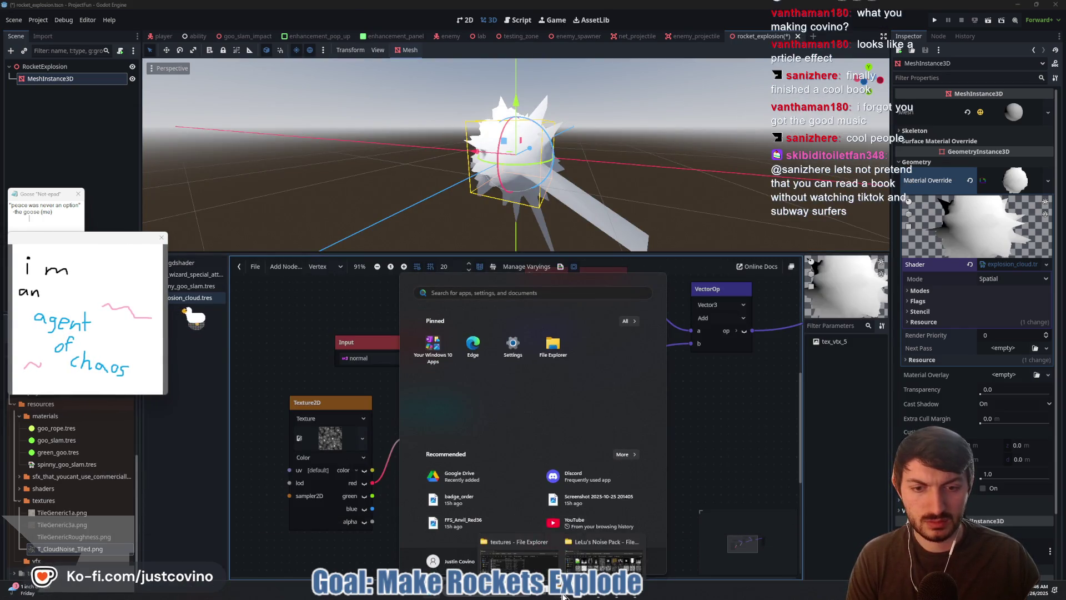
left_click(603, 561)
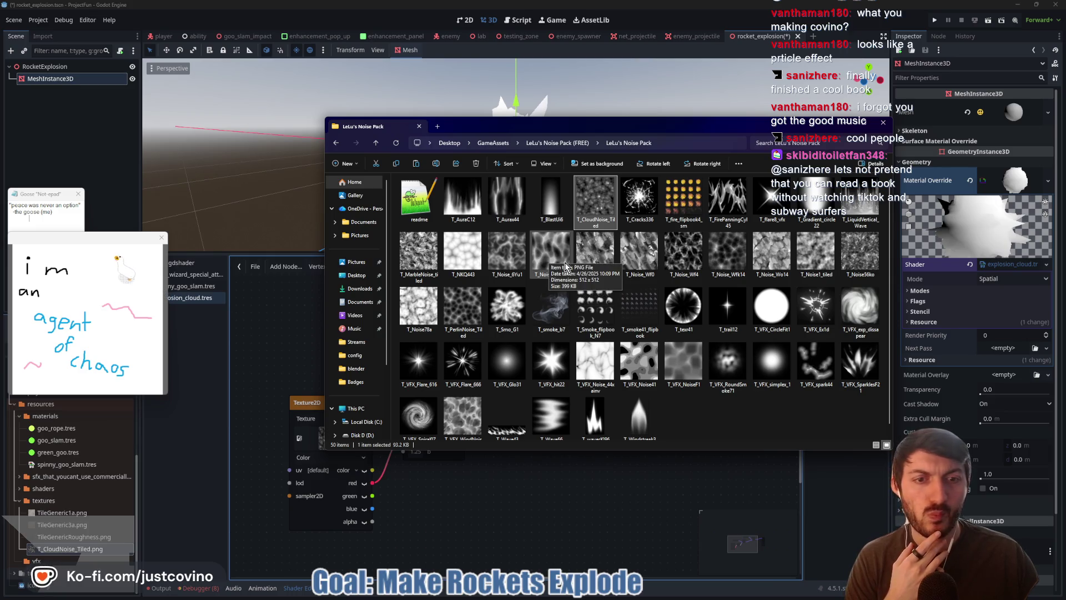
left_click(684, 361)
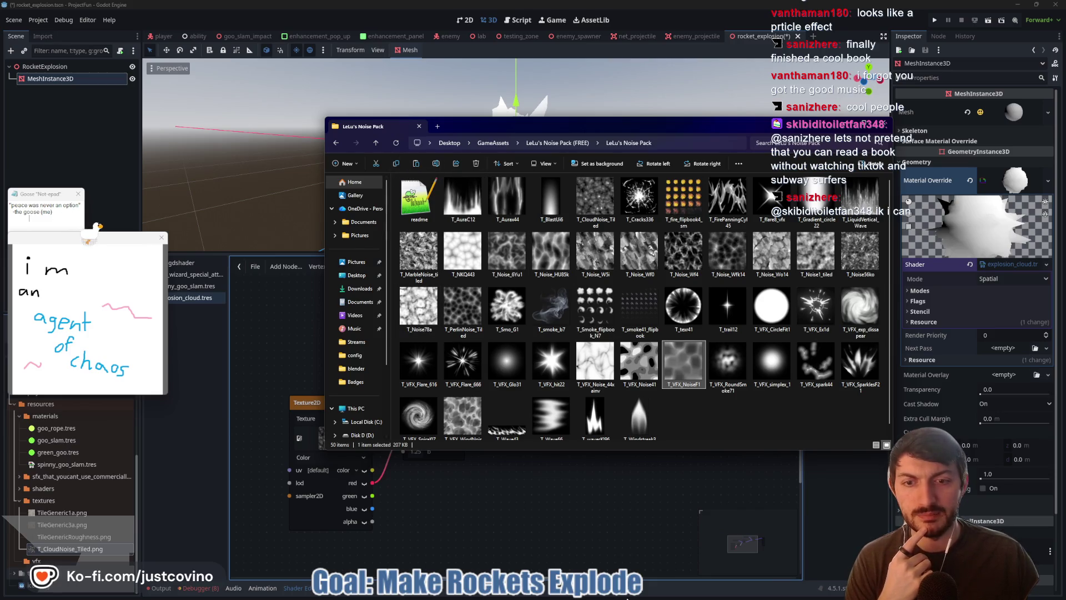
left_click_drag(467, 130, 484, 129)
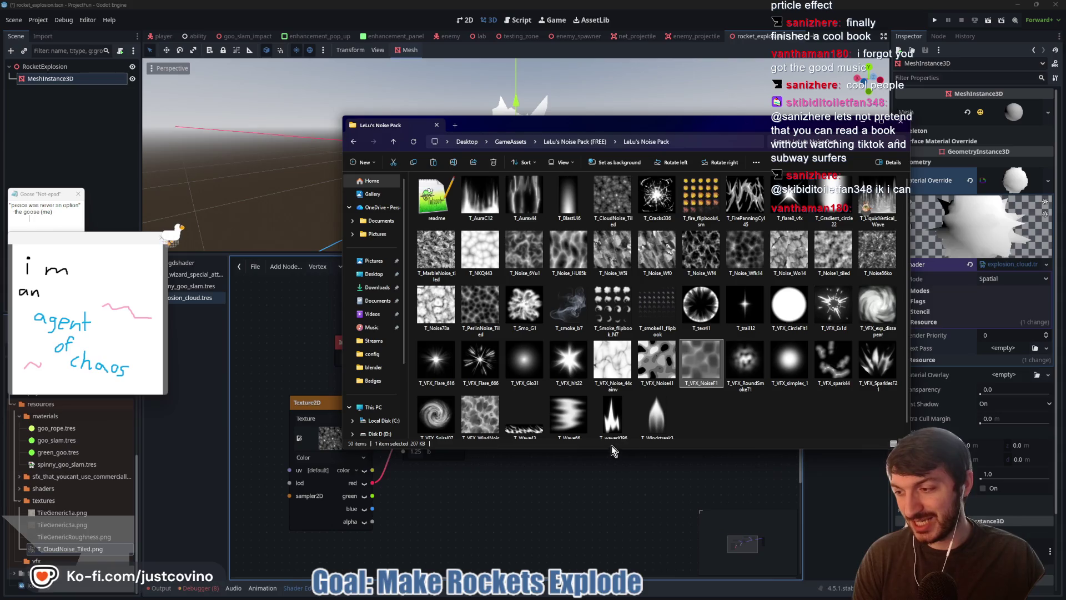
key("super")
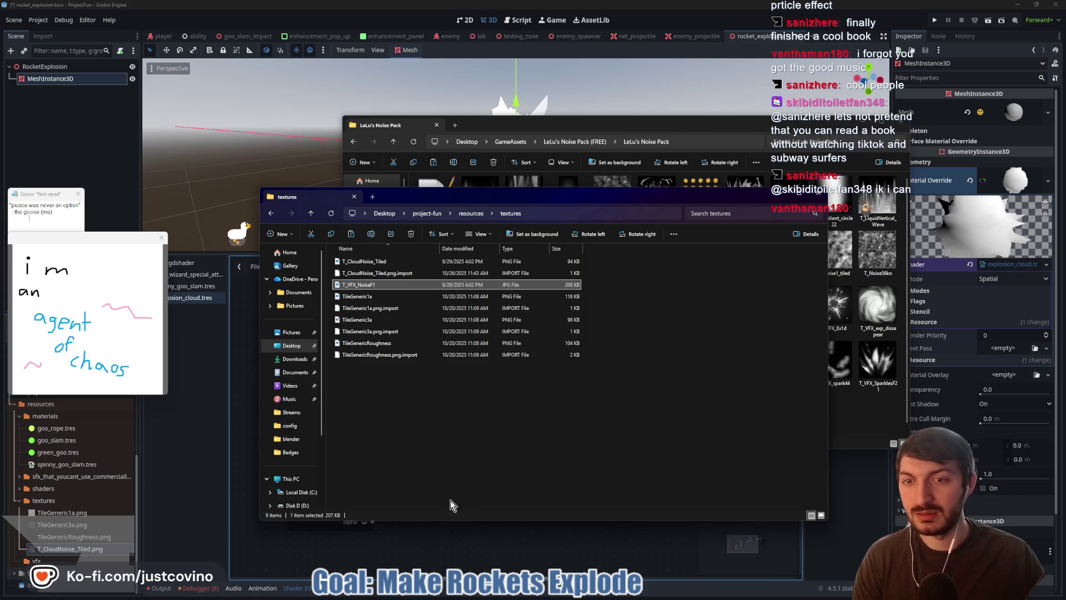
key("alt+Tab")
left_click(322, 440)
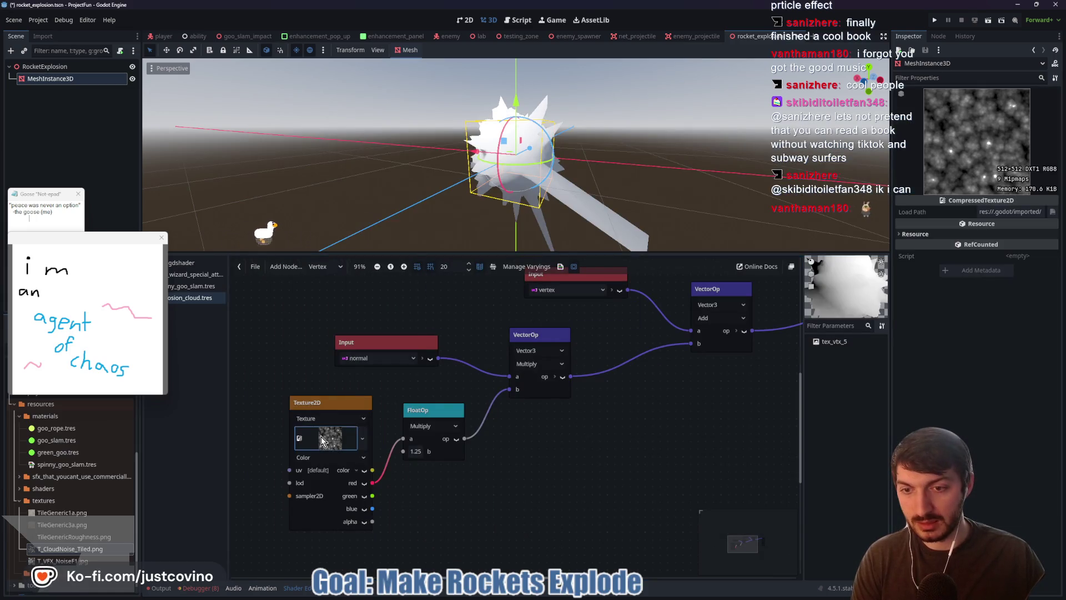
Step: Replace the old Texture2D node with a T_VFX_NoiseF1 node, its red channel wired into the multiply
right_click(322, 440)
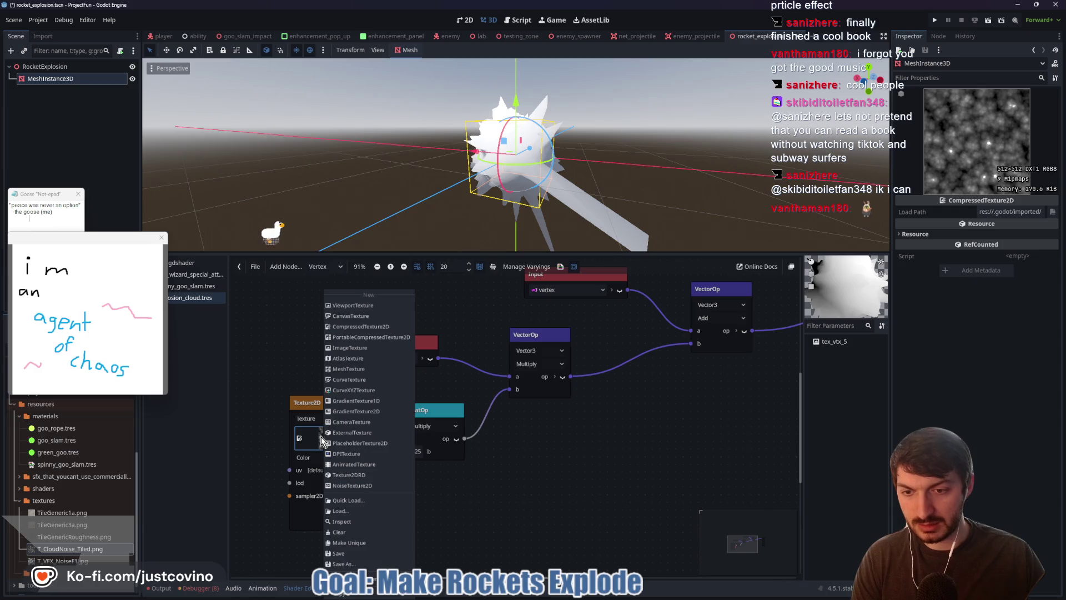
left_click(504, 500)
left_click_drag(348, 408, 323, 405)
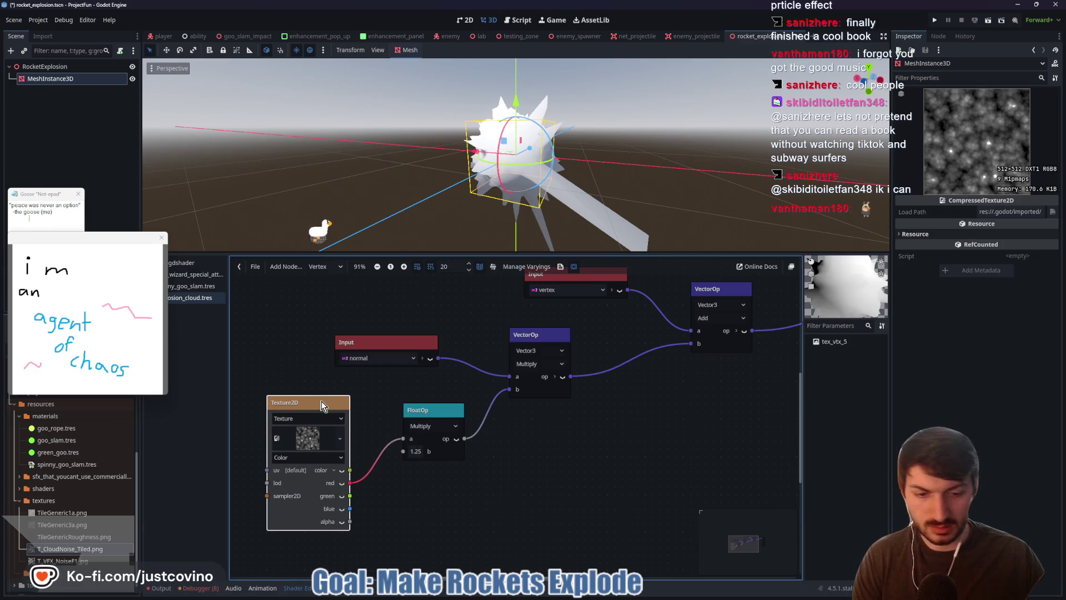
key("Delete")
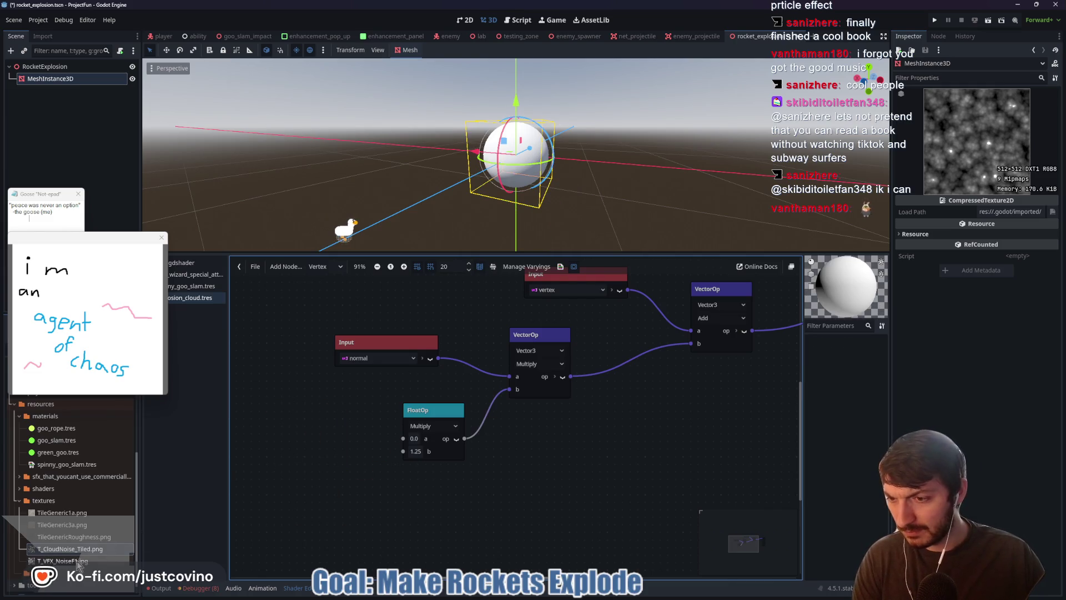
mouse_move(259, 462)
left_mouse_down()
mouse_move(338, 444)
mouse_move(320, 409)
left_mouse_up()
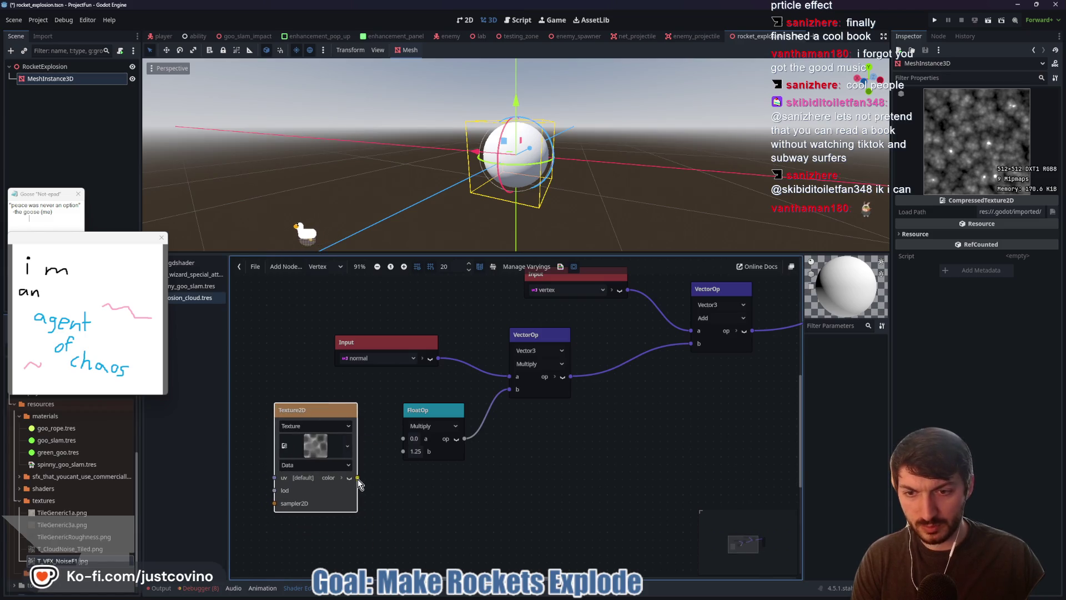
left_click(349, 478)
left_click_drag(356, 490, 399, 439)
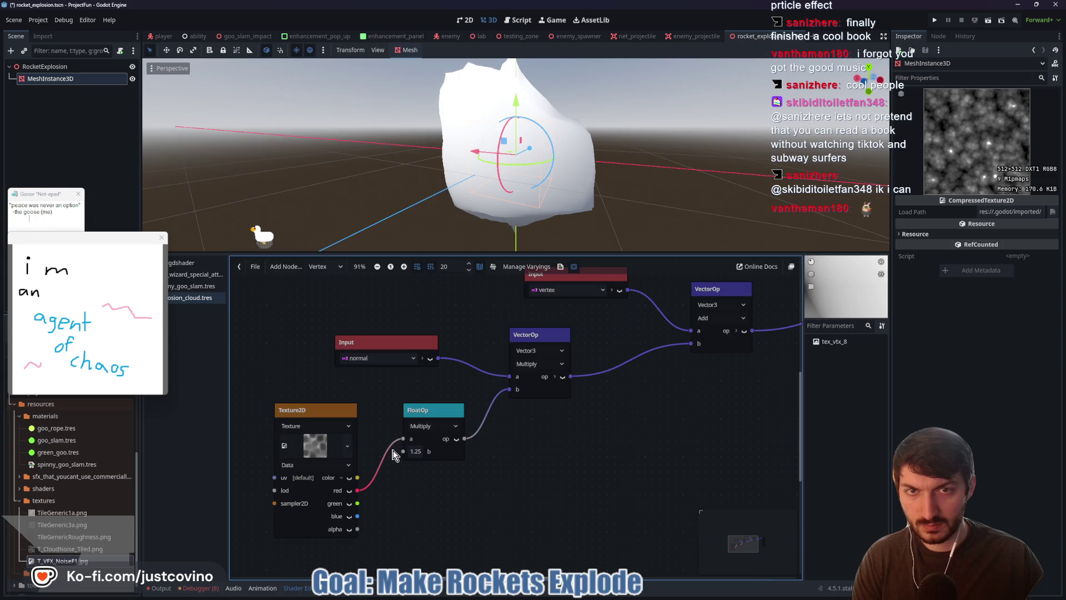
Step: Set the float Multiply's b strength to 1.0 and orbit around the lumpy sphere
left_click(422, 452)
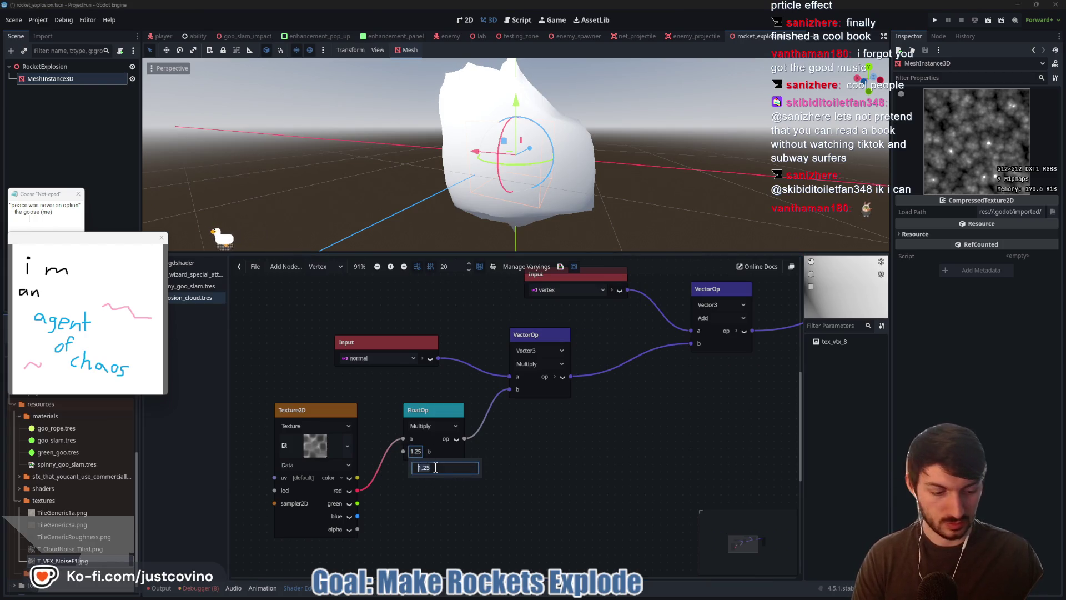
type("5")
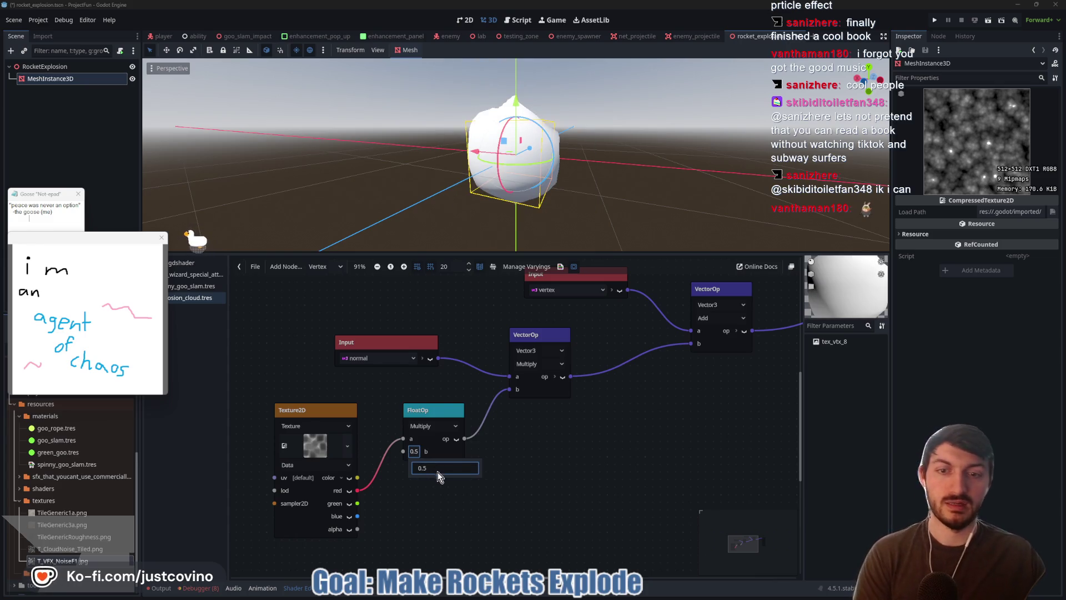
key("BackSpace")
type("42")
key("BackSpace")
key("BackSpace")
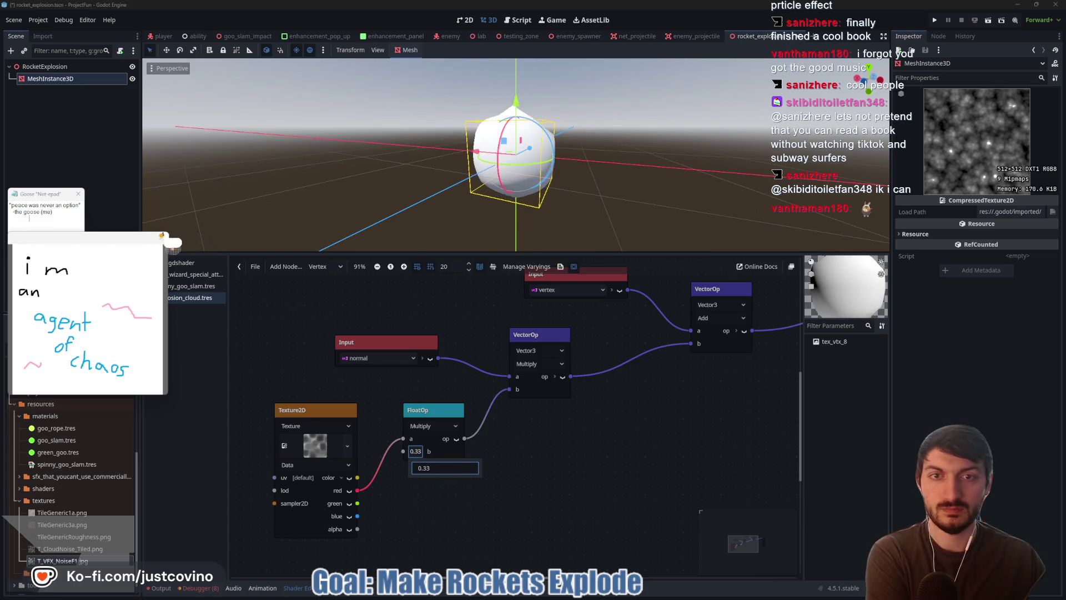
type("965")
key("BackSpace")
key("BackSpace")
key("BackSpace")
type("585")
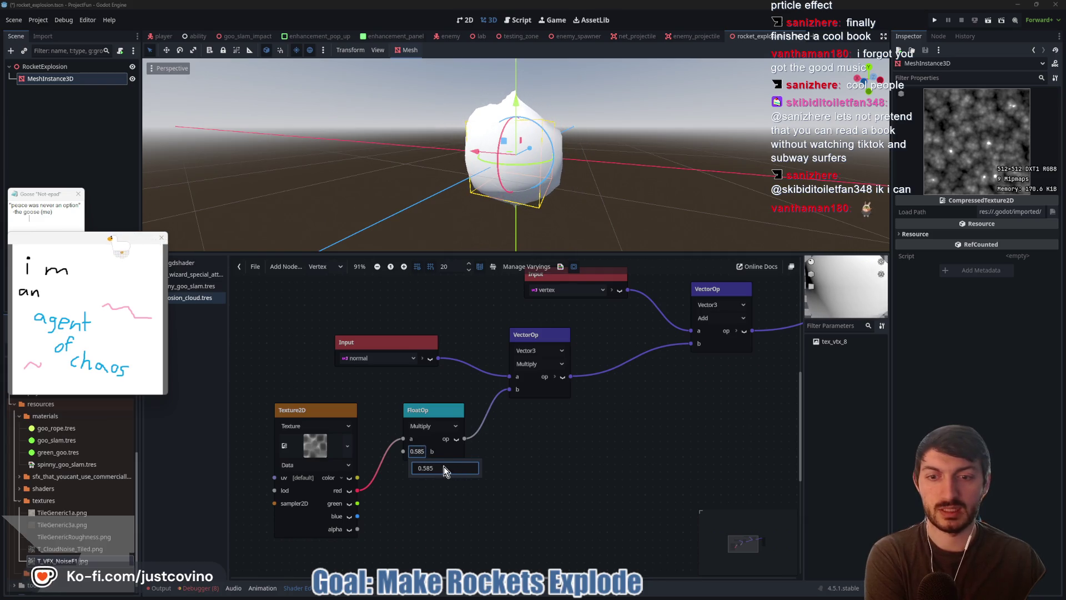
type("1")
key("Return")
mouse_move(445, 183)
left_mouse_down()
mouse_move(309, 195)
mouse_move(431, 181)
mouse_move(493, 190)
left_mouse_up()
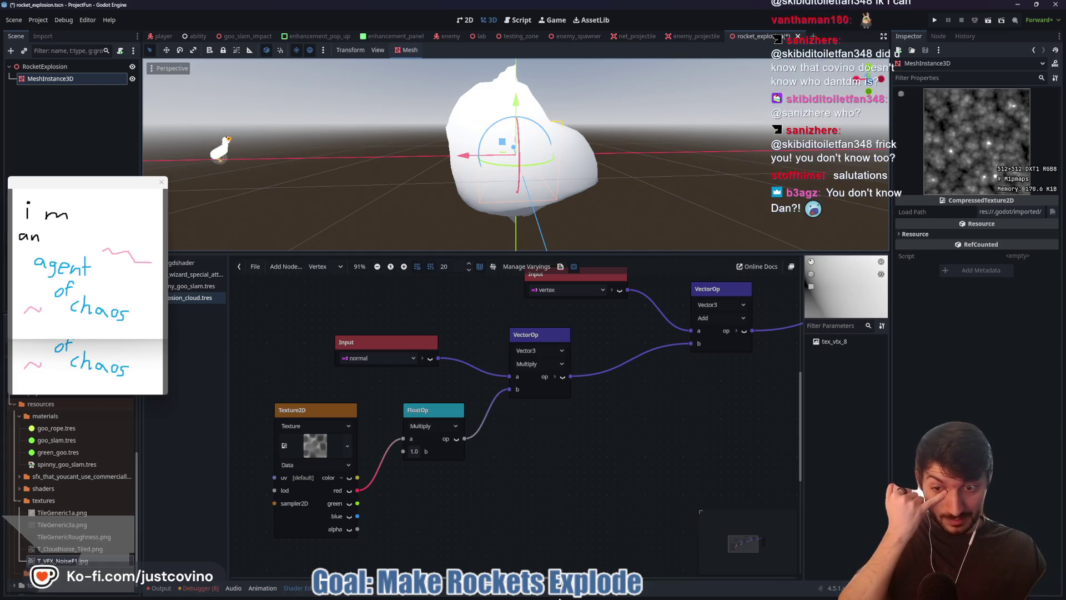
key("super")
mouse_move(578, 589)
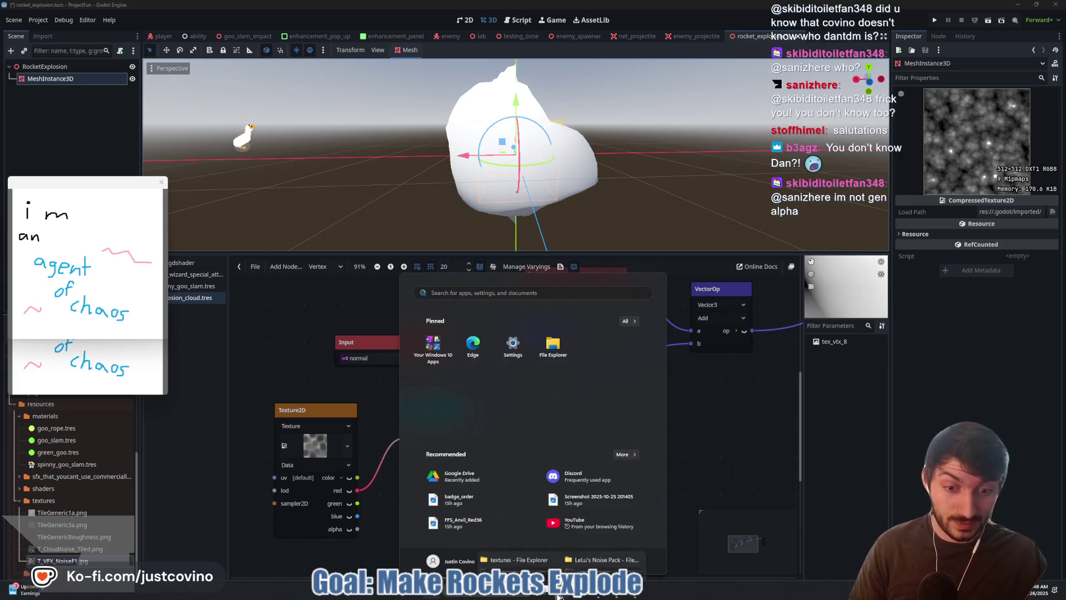
Step: Navigate up from LeLu's Noise Pack to GameAssets and scroll through its listing
left_click(598, 563)
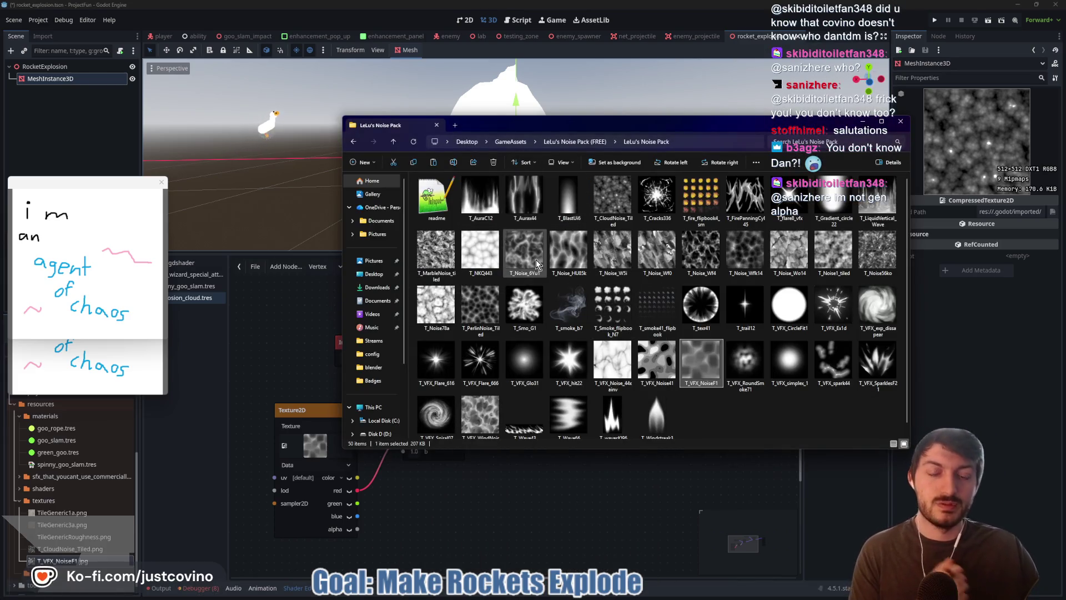
left_click(393, 142)
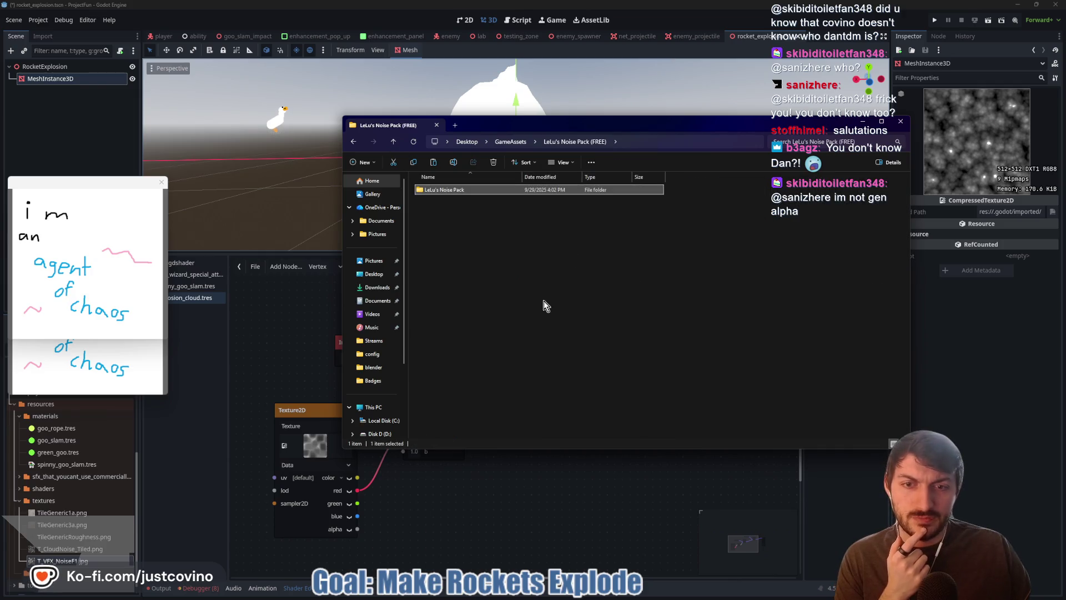
left_click(393, 141)
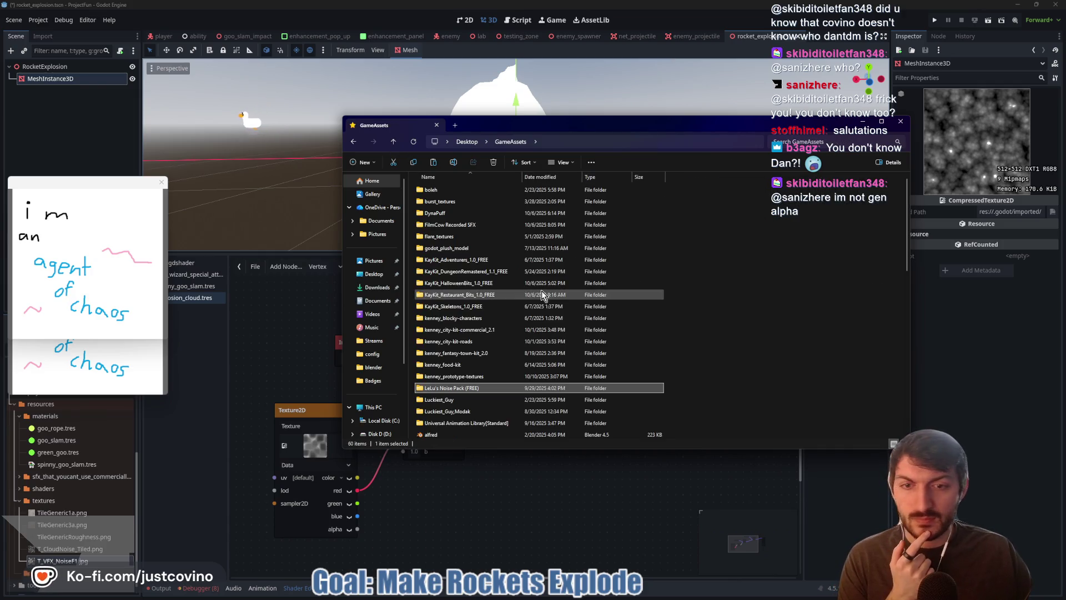
scroll(542, 294, "down", 4)
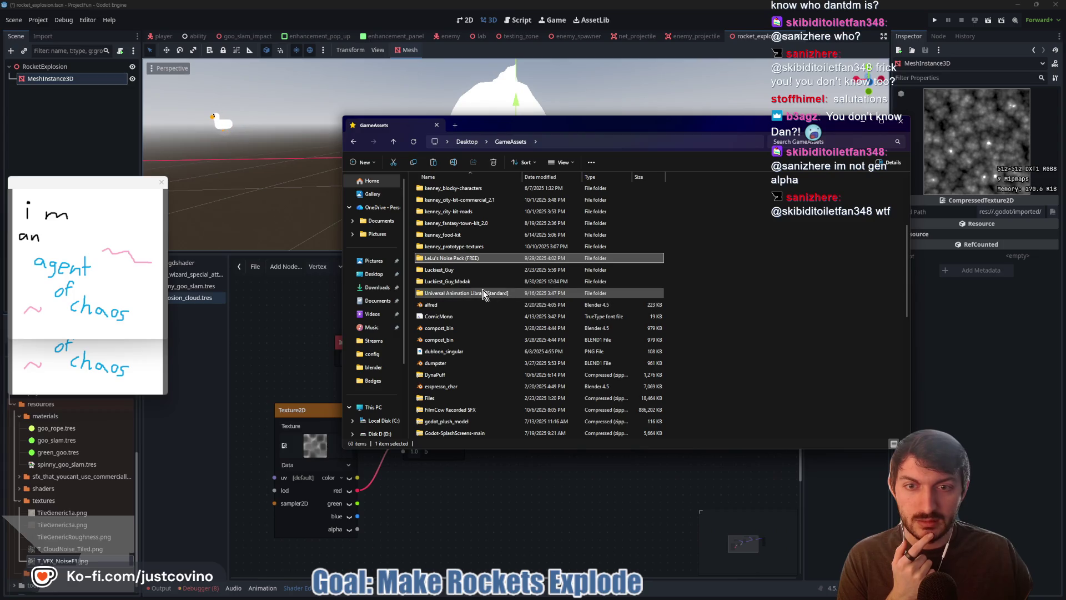
scroll(476, 288, "down", 1)
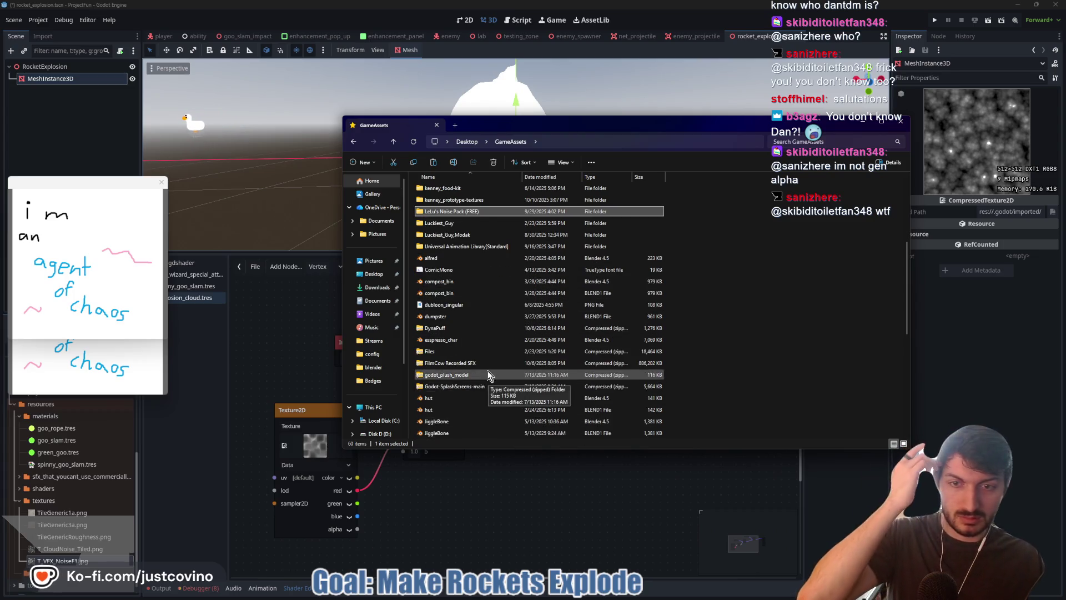
scroll(488, 374, "down", 4)
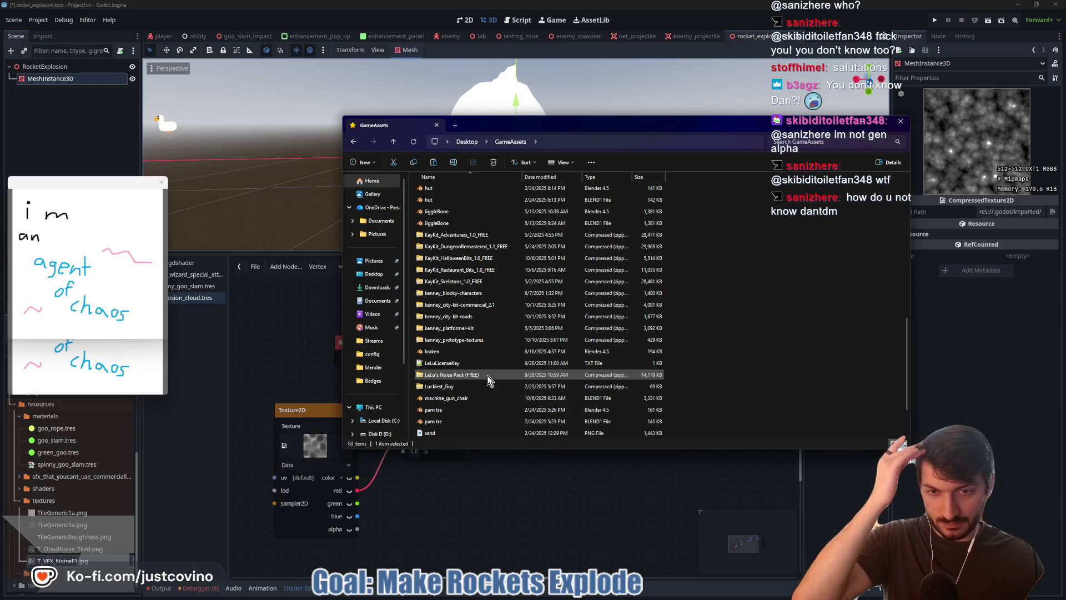
scroll(488, 377, "down", 1)
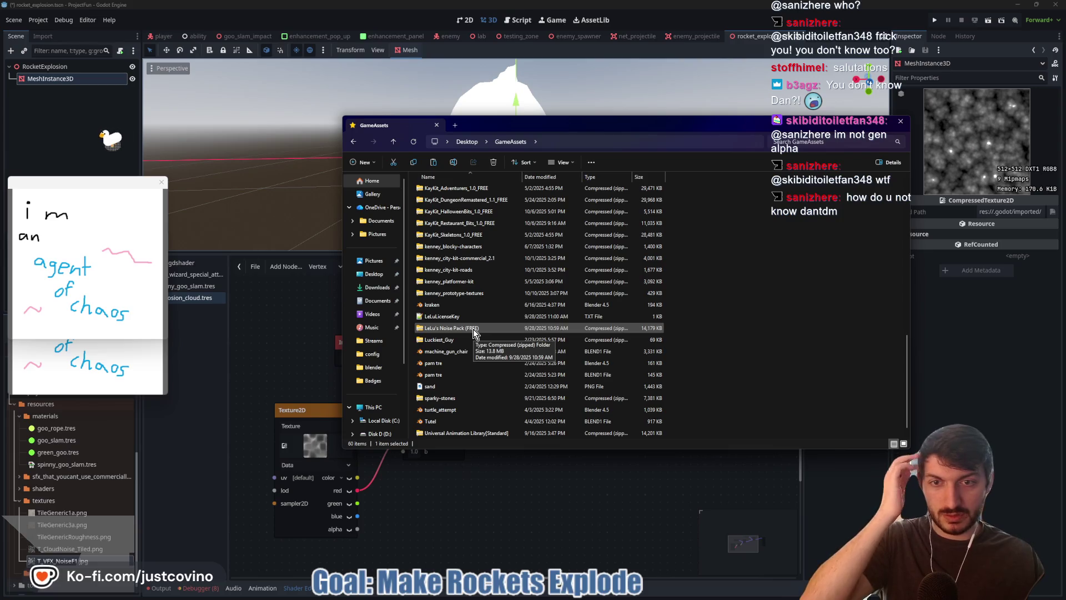
scroll(473, 332, "down", 1)
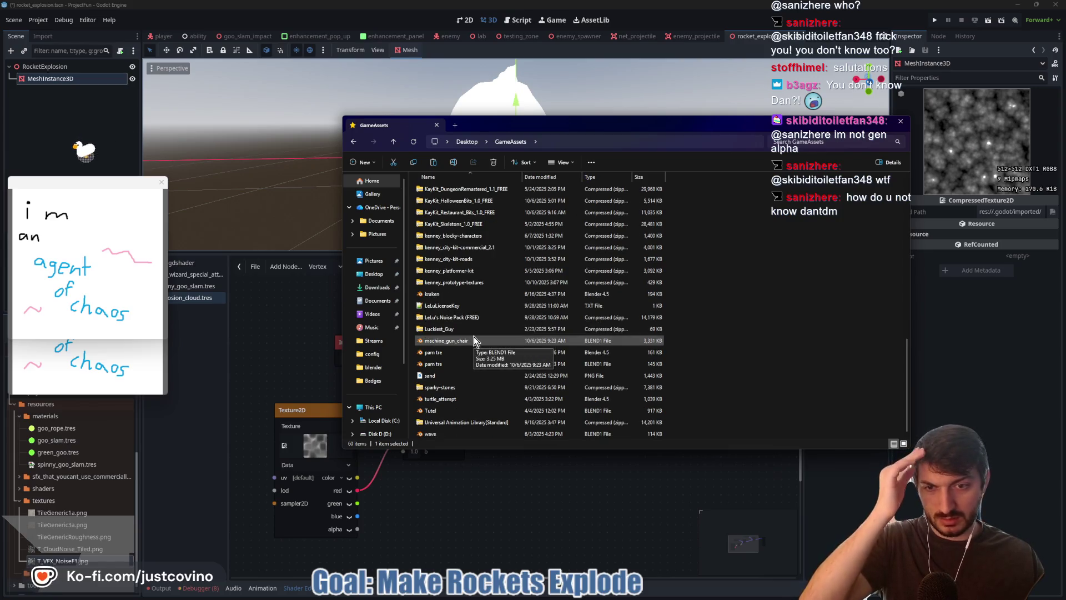
scroll(475, 336, "up", 4)
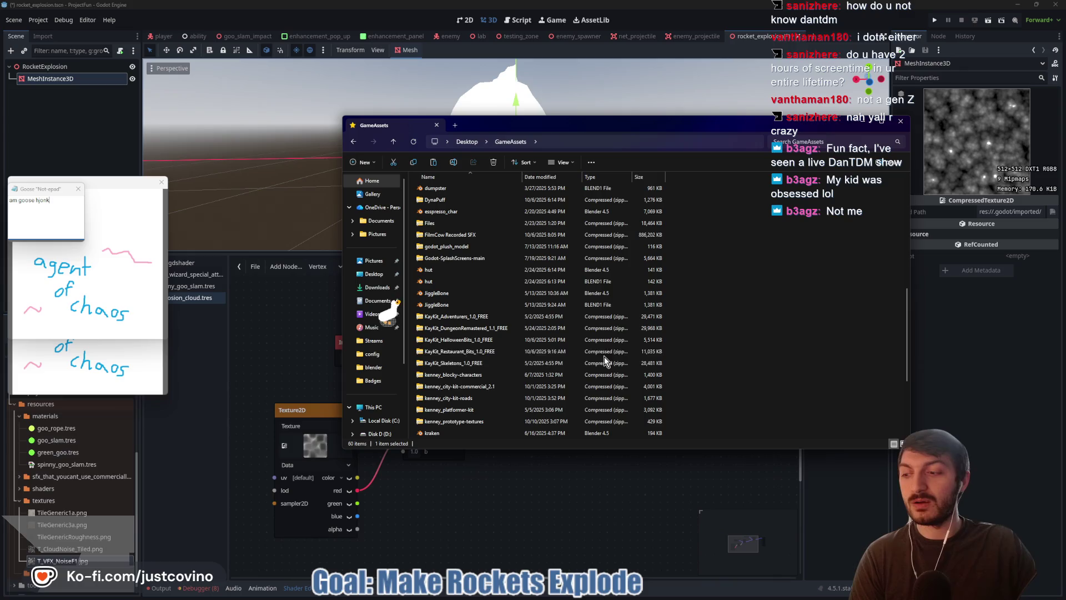
Step: Scroll GameAssets and open the burst_textures folder to browse its flare textures
scroll(469, 273, "up", 1)
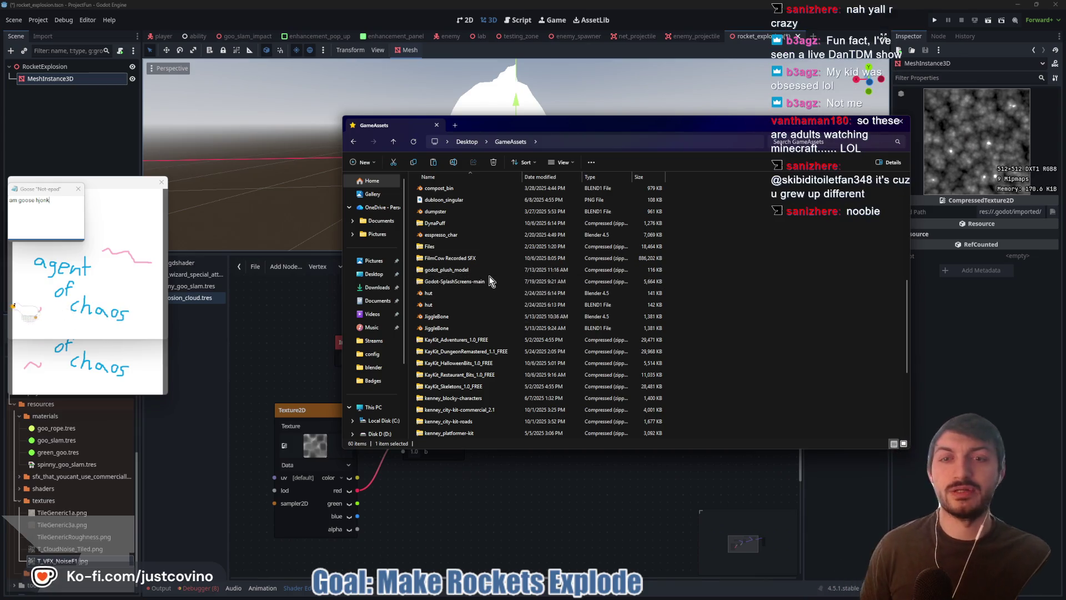
scroll(489, 276, "up", 1)
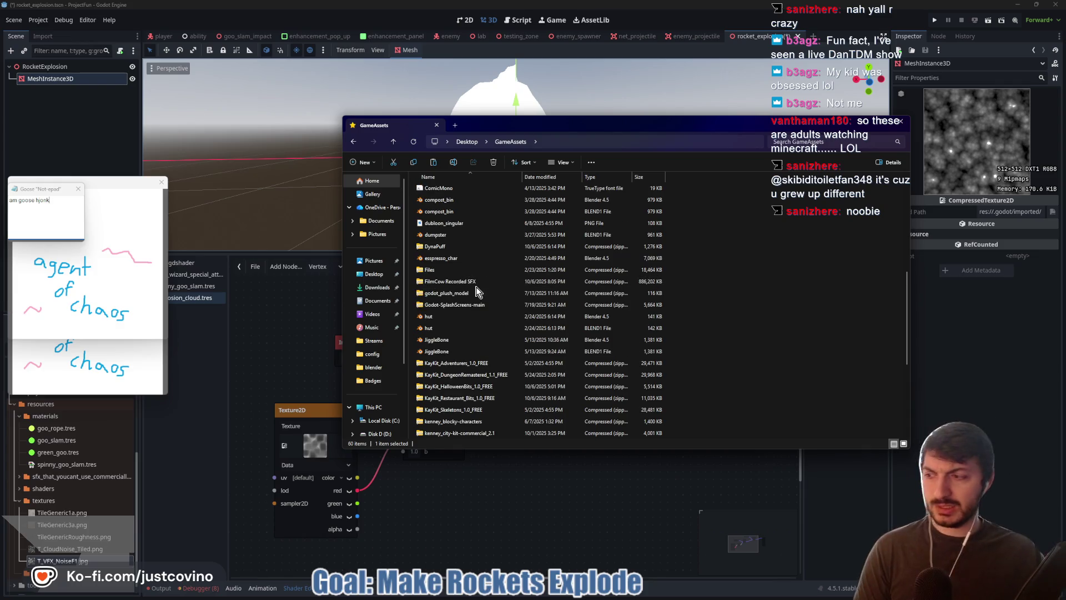
scroll(477, 291, "up", 4)
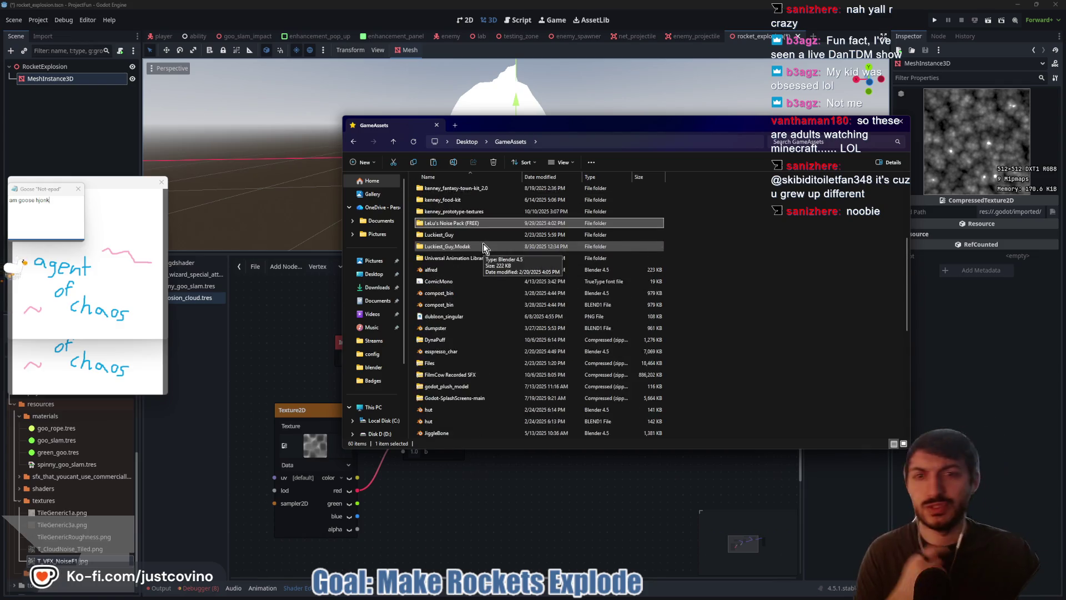
scroll(482, 246, "up", 3)
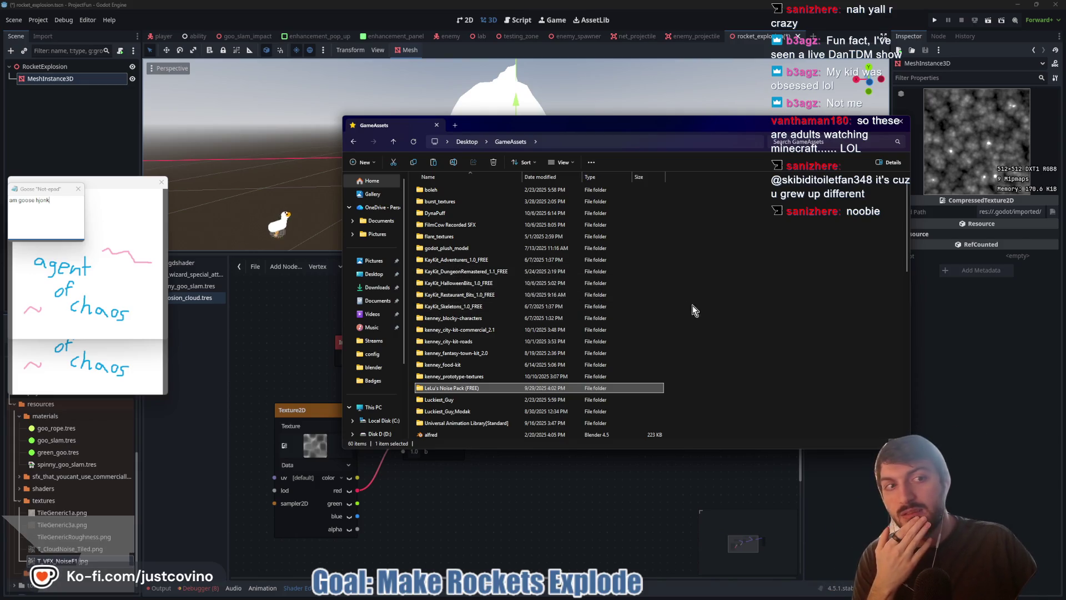
left_click_drag(628, 124, 596, 122)
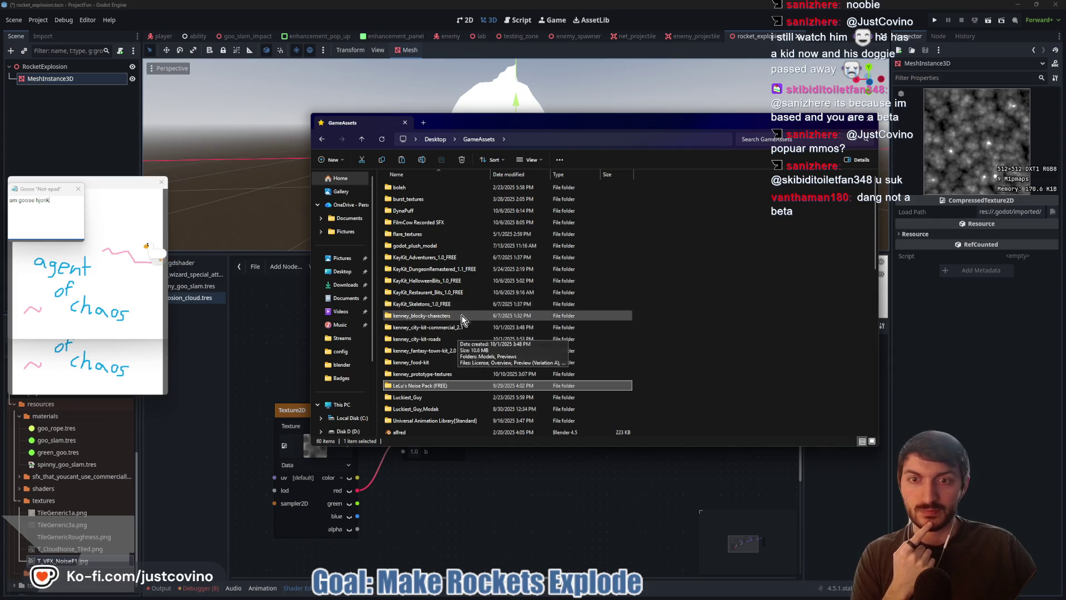
double_click(431, 199)
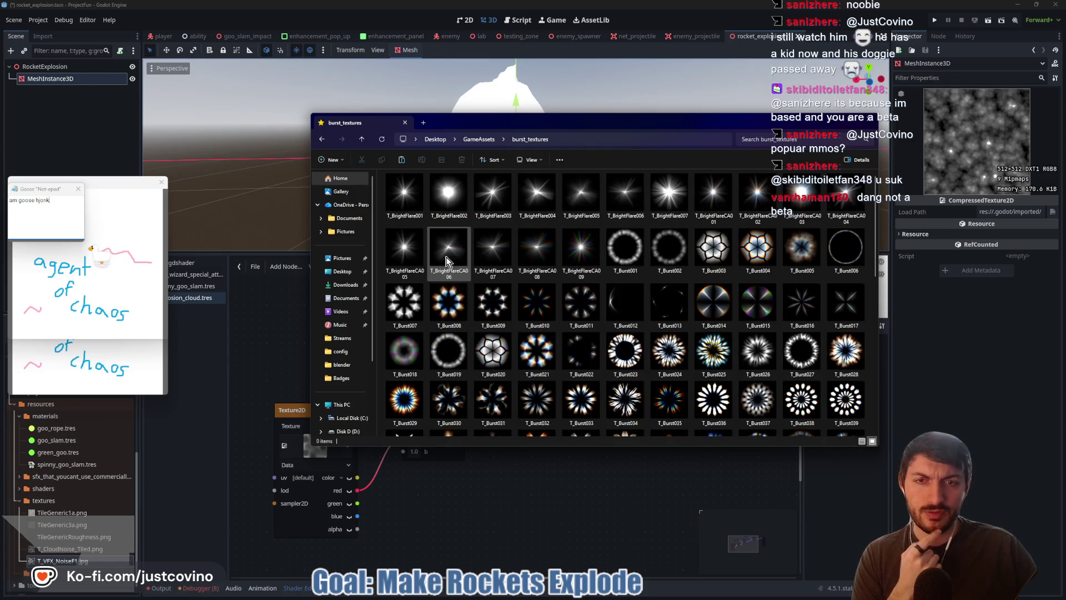
scroll(448, 286, "down", 5)
scroll(454, 298, "down", 2)
scroll(454, 298, "down", 3)
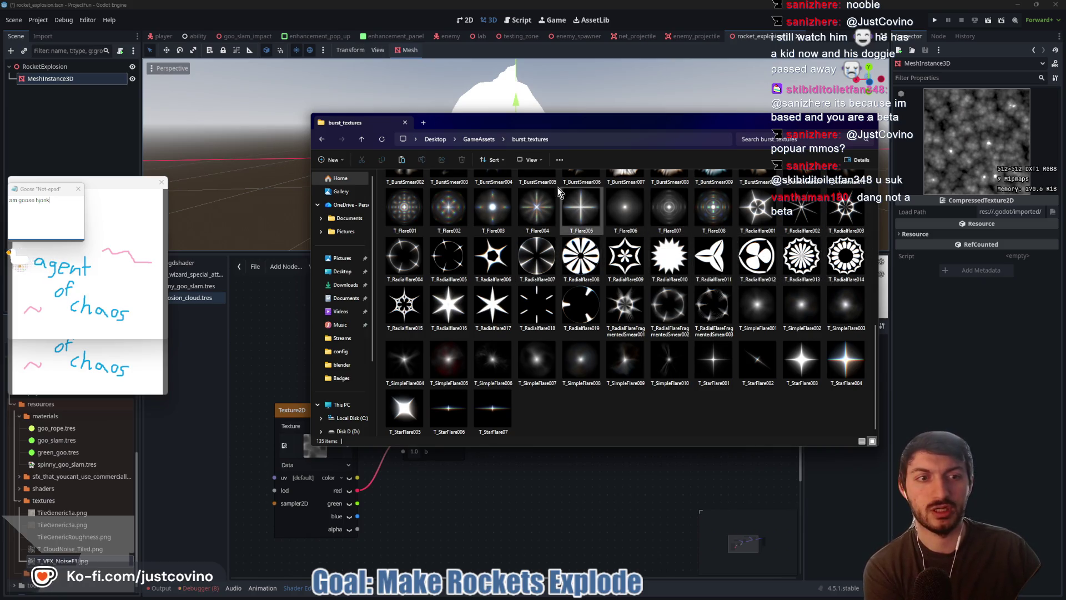
Step: Peek into the DynaPuff folder, return to GameAssets, and close File Explorer
left_click(357, 137)
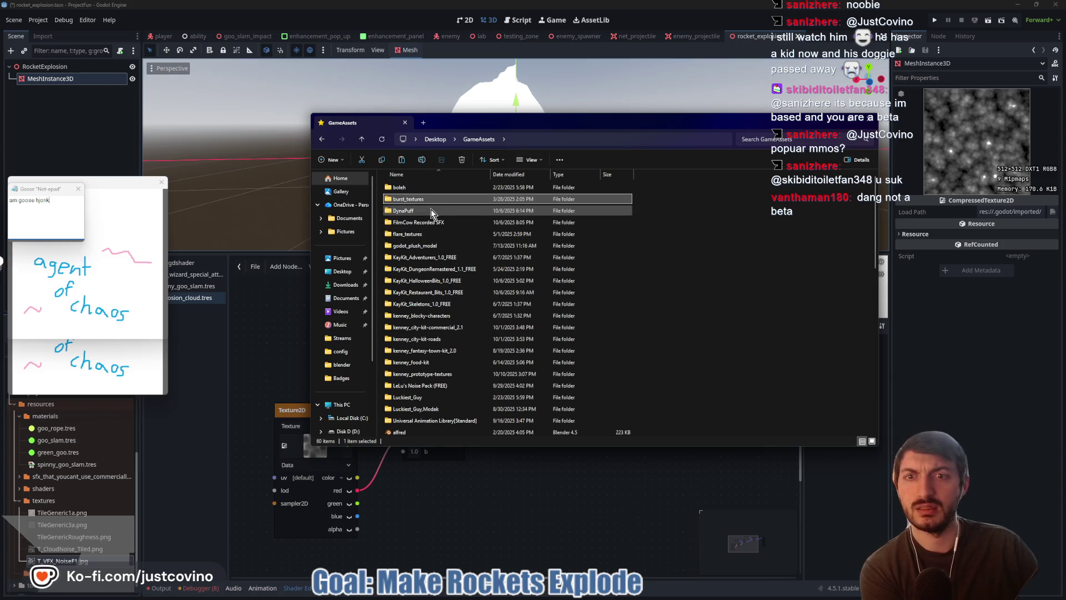
double_click(425, 211)
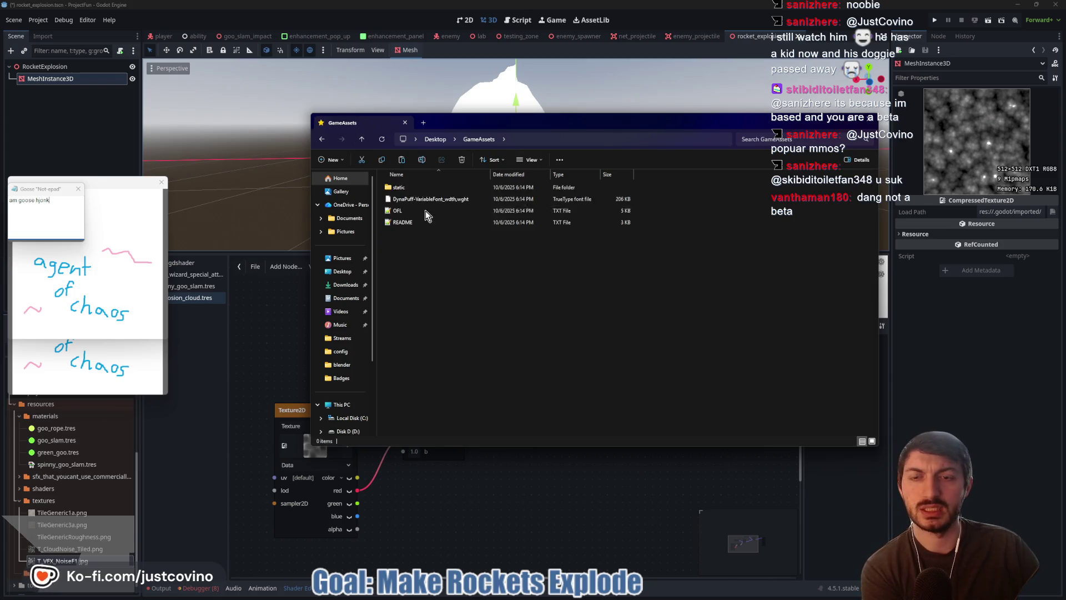
left_click(361, 142)
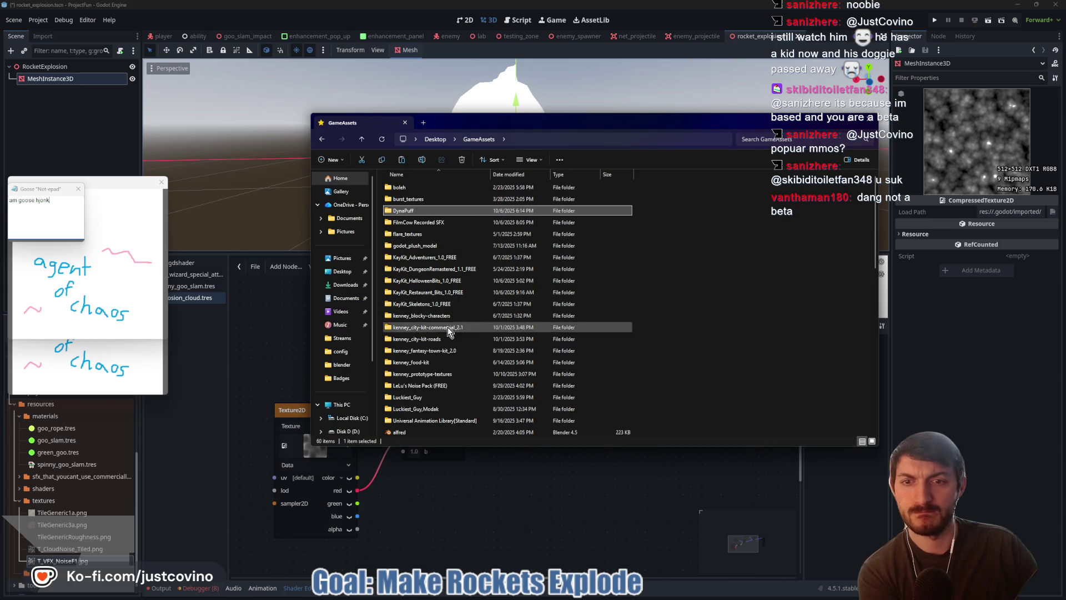
scroll(448, 333, "down", 4)
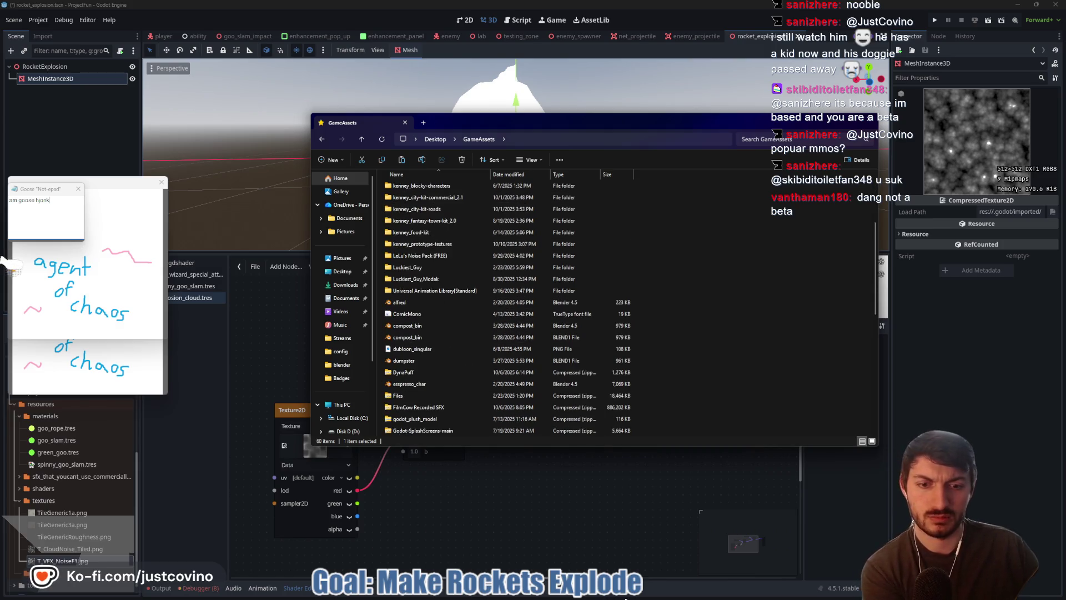
left_click(583, 509)
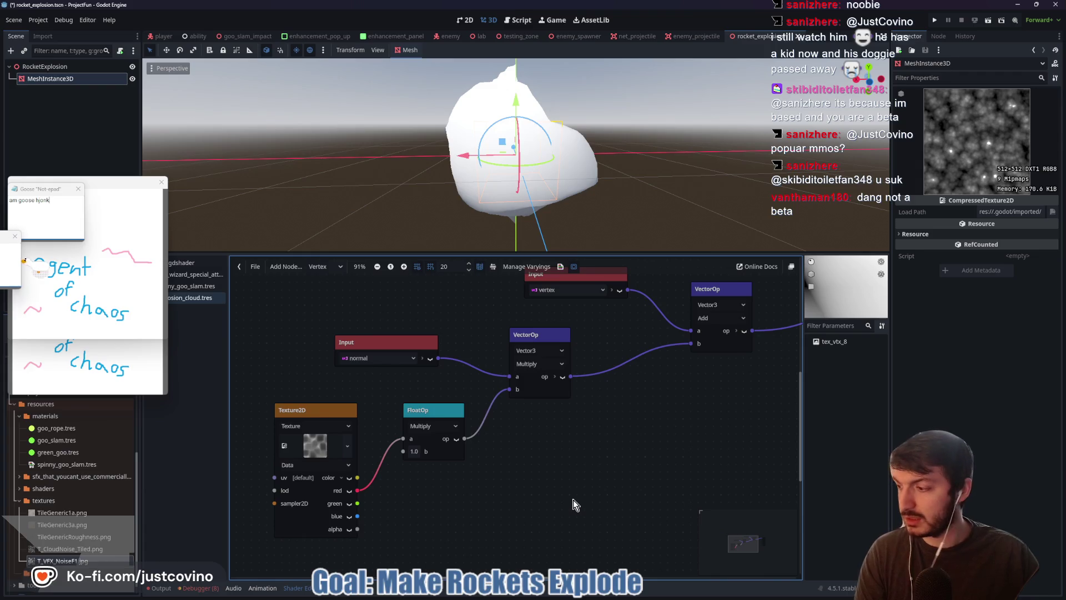
Step: Evict the desktop goose and its notes with Esc, bringing the explosion tutorial forward
key("Escape")
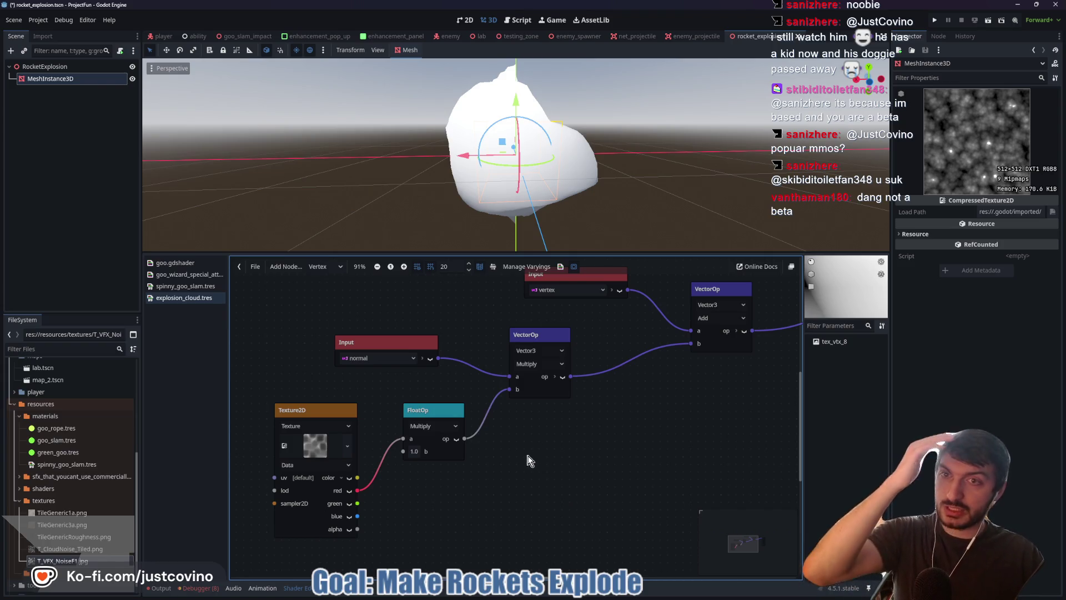
left_click(587, 596)
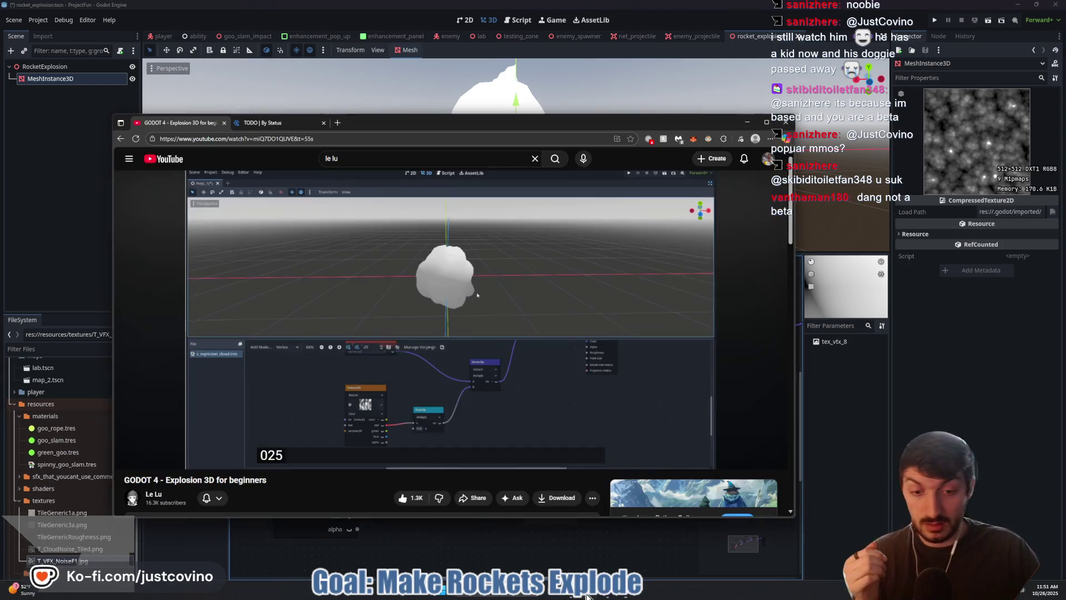
Step: Follow the tutorial's Textures (Free) link to the shared Explosions folder in Google Drive
scroll(293, 444, "down", 3)
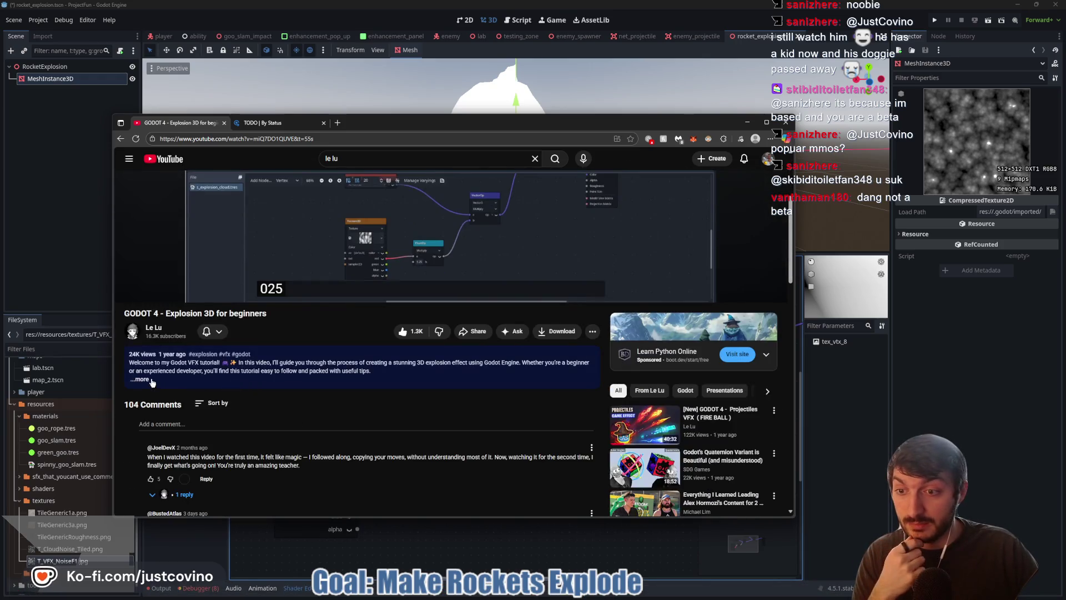
left_click(206, 386)
left_click(194, 396)
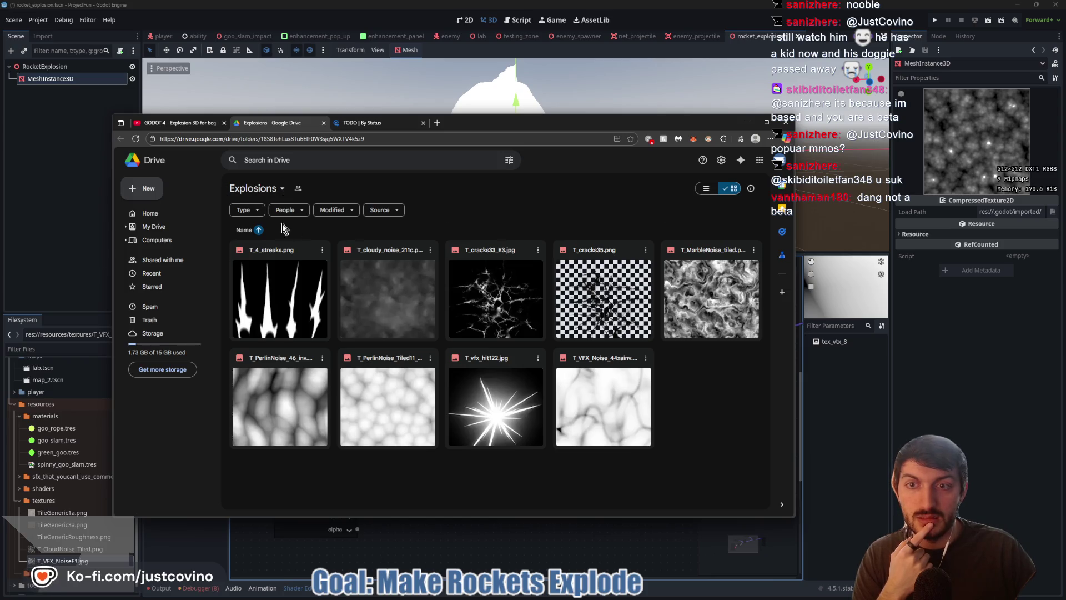
left_click(275, 190)
Step: Download the Explosions folder as Explosions-lelu.zip into GameAssets and open the archive
left_click(258, 226)
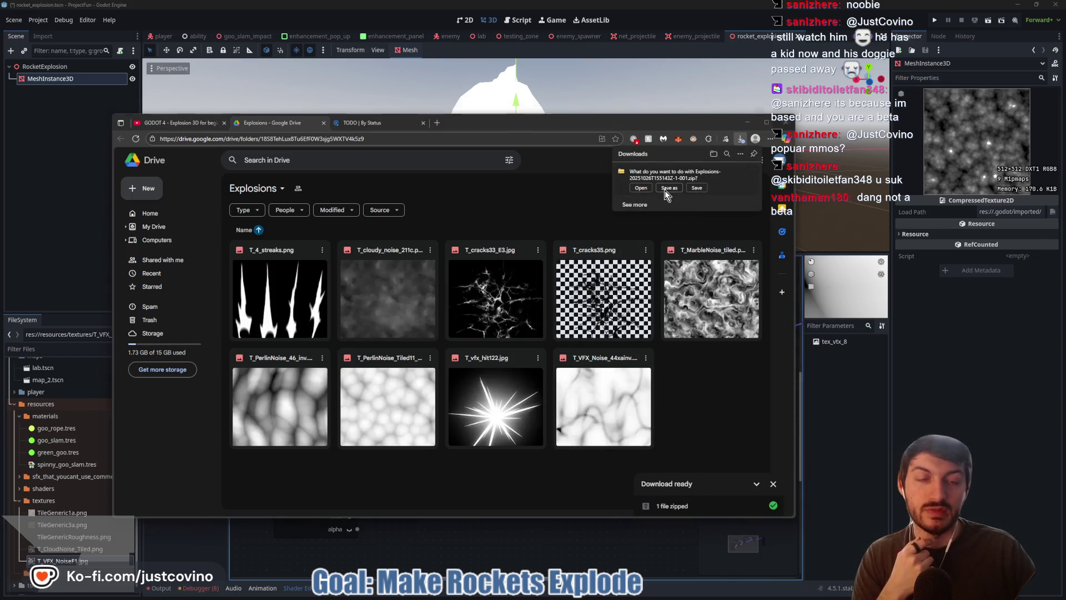
left_click(666, 190)
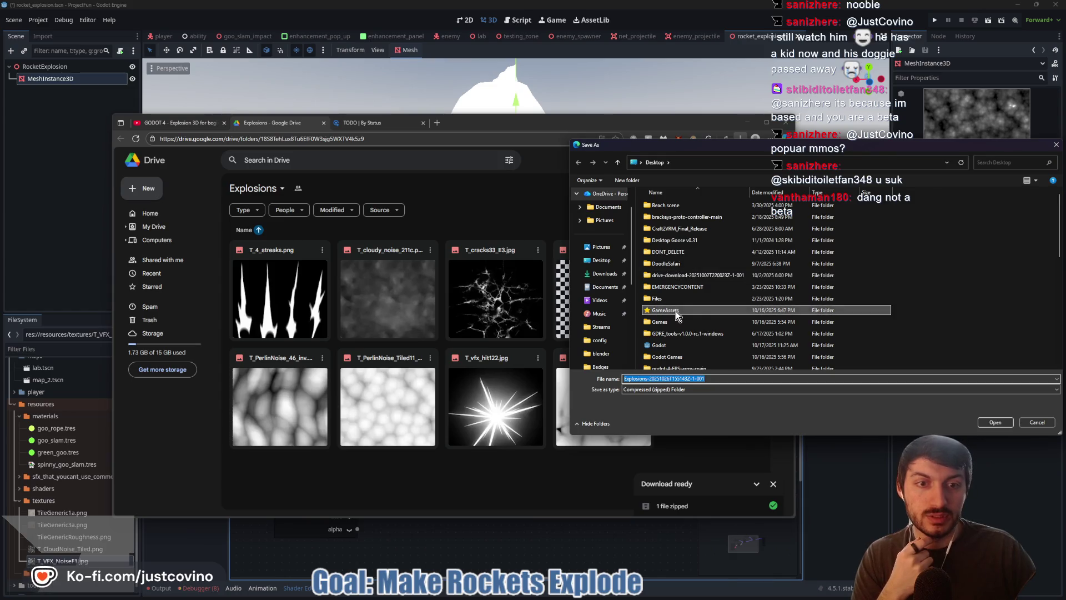
double_click(671, 309)
left_click(711, 393)
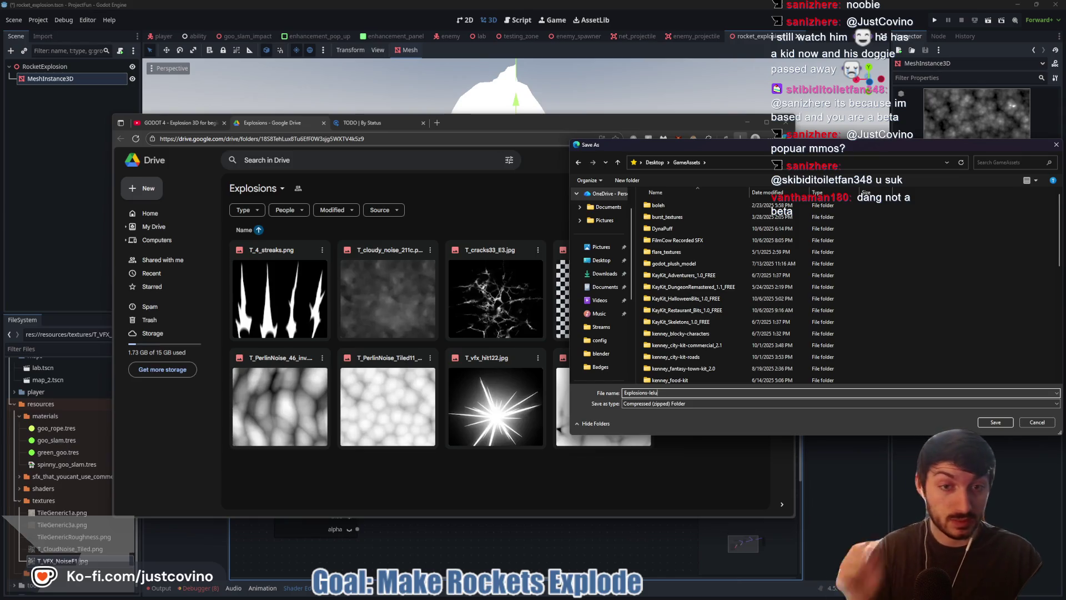
left_click(995, 422)
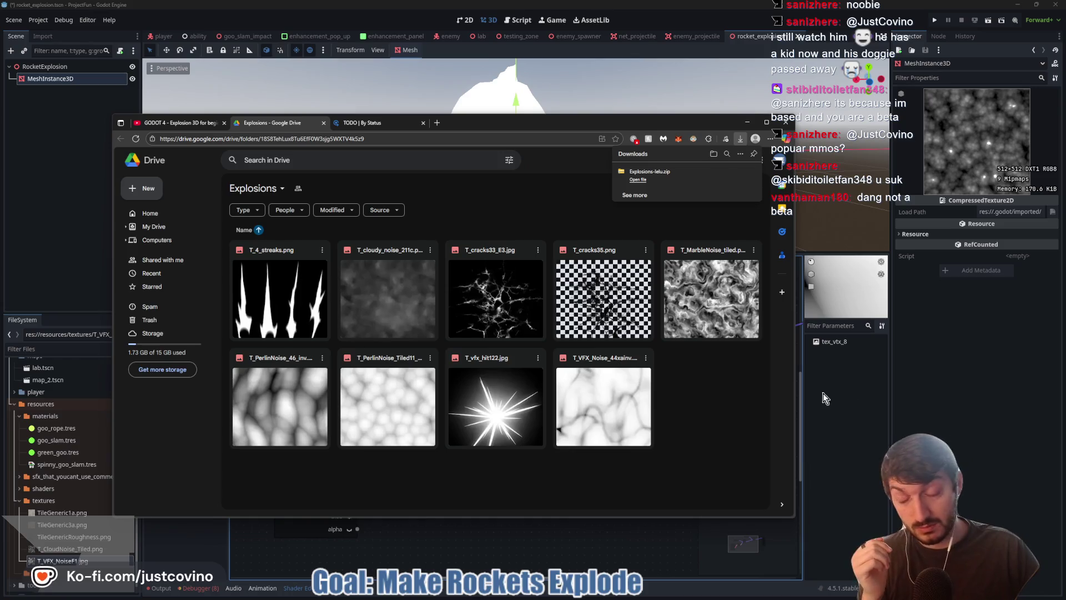
left_click(639, 180)
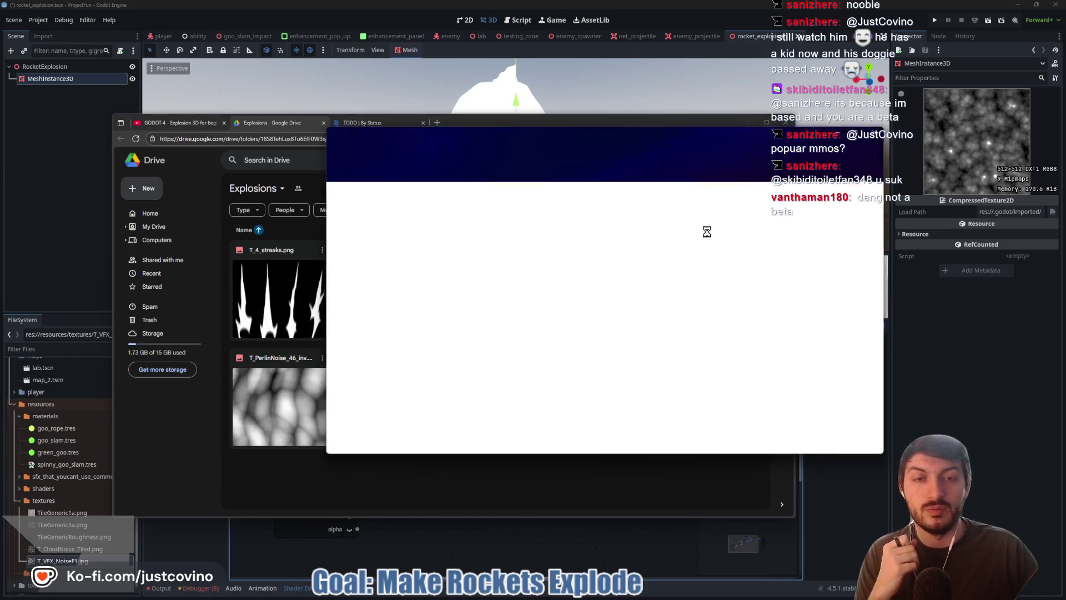
left_click(464, 196)
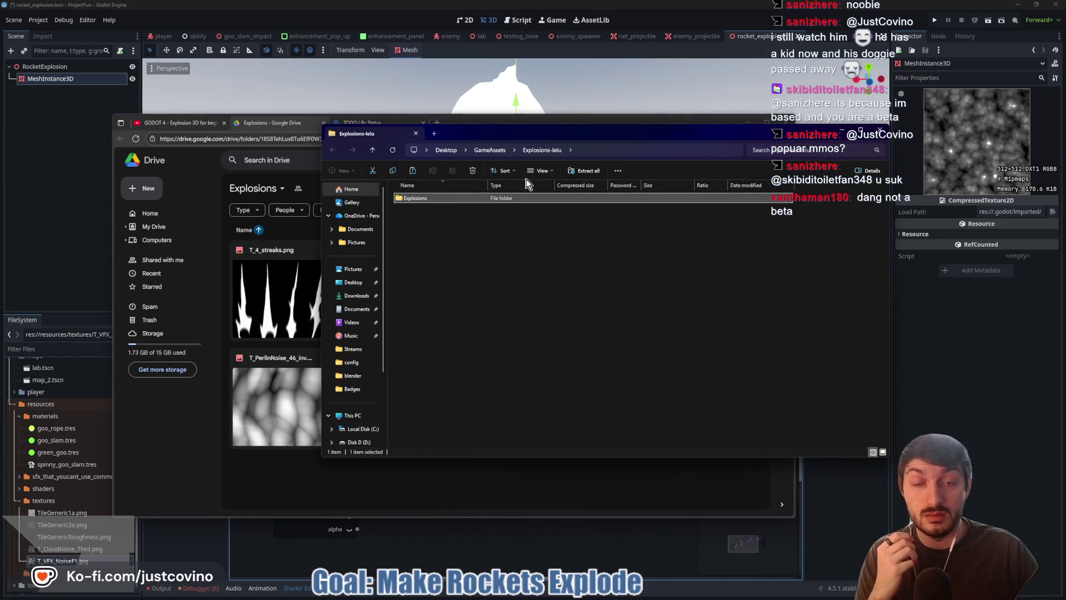
Step: Extract Explosions-lelu.zip into GameAssets and open the extracted Explosions folder
left_click(582, 170)
left_click(596, 383)
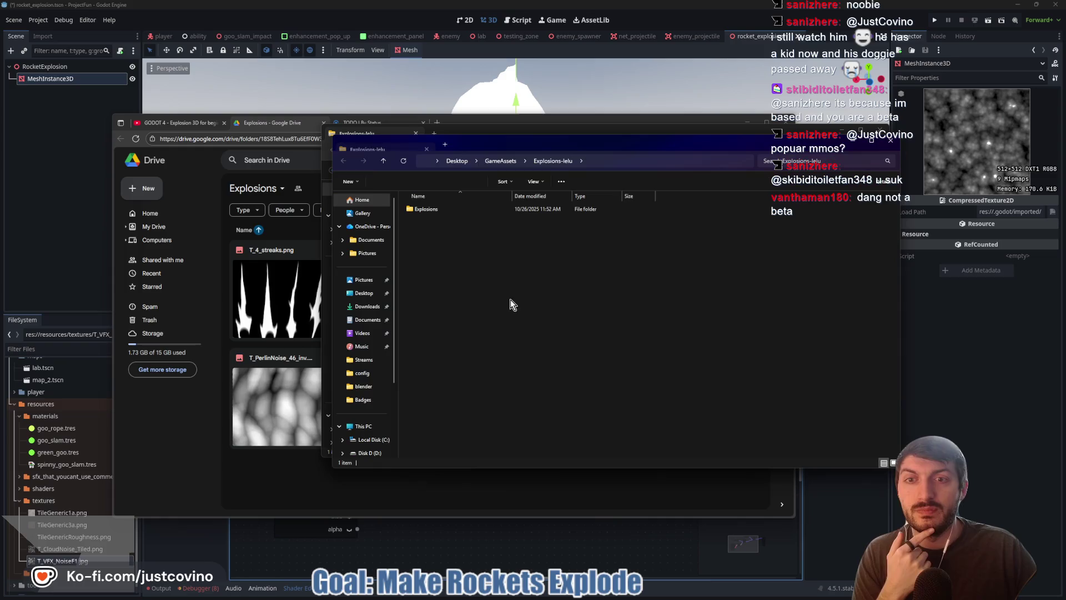
left_click(887, 135)
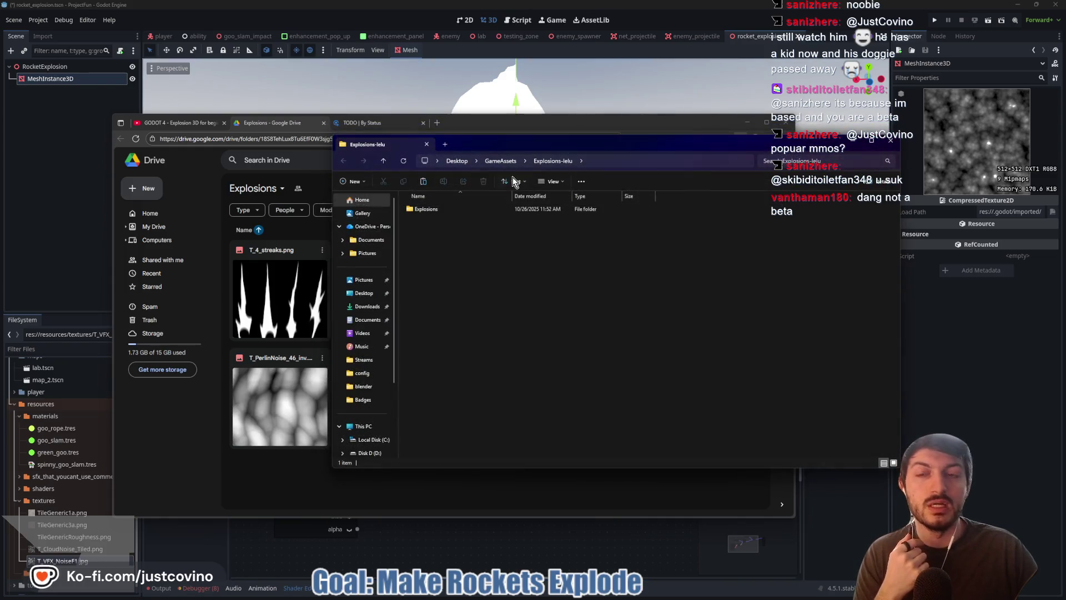
double_click(424, 211)
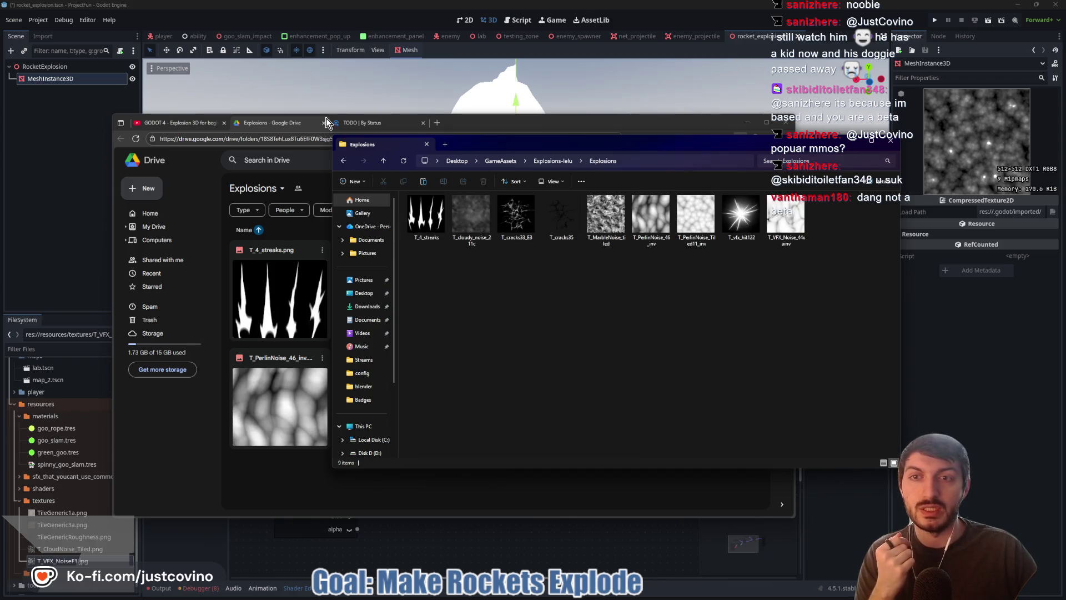
Step: Close the Google Drive tab and place the project's resources window beside the Explosions window
left_click(324, 121)
left_click(324, 123)
left_click(837, 400)
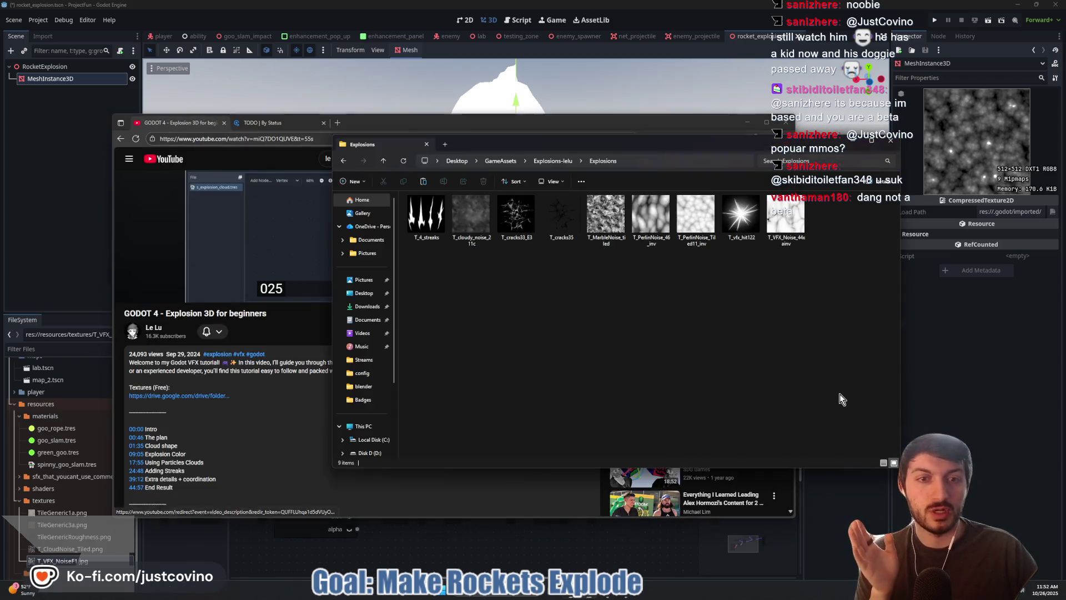
mouse_move(575, 595)
mouse_move(561, 561)
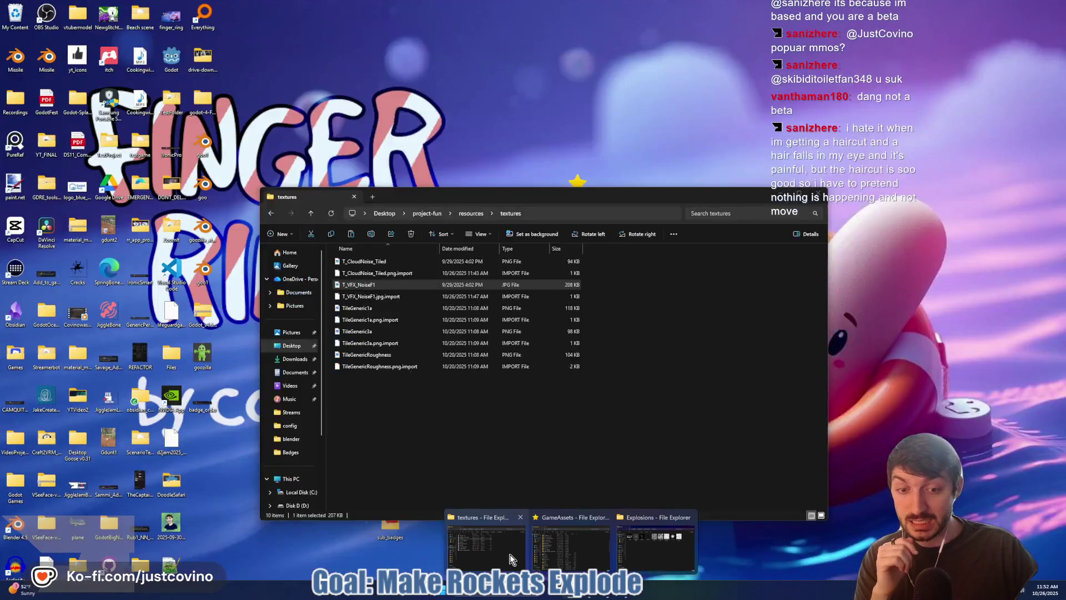
left_click(486, 546)
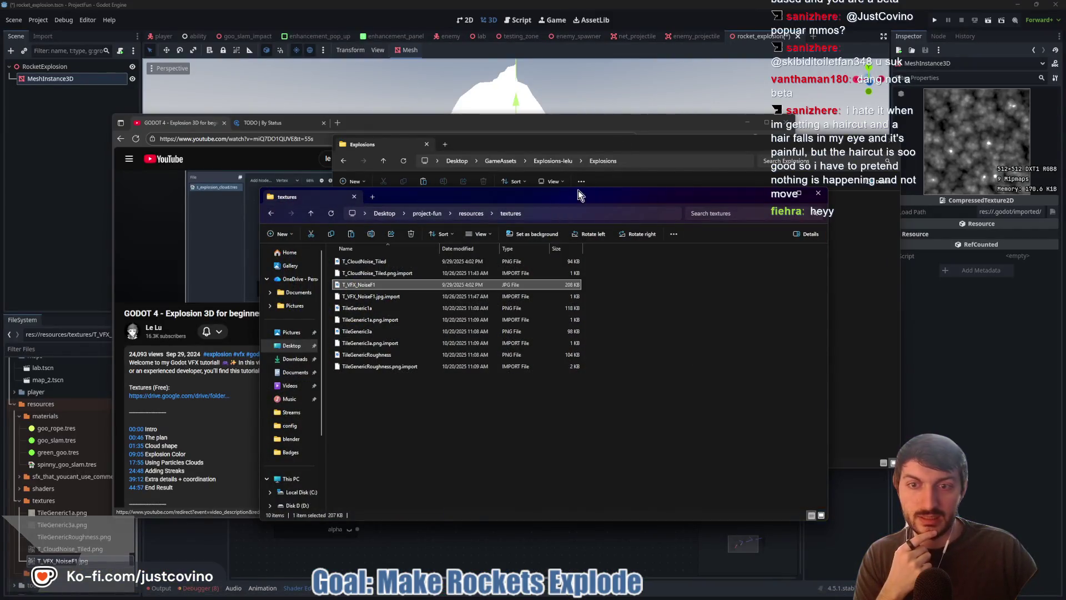
left_click(311, 214)
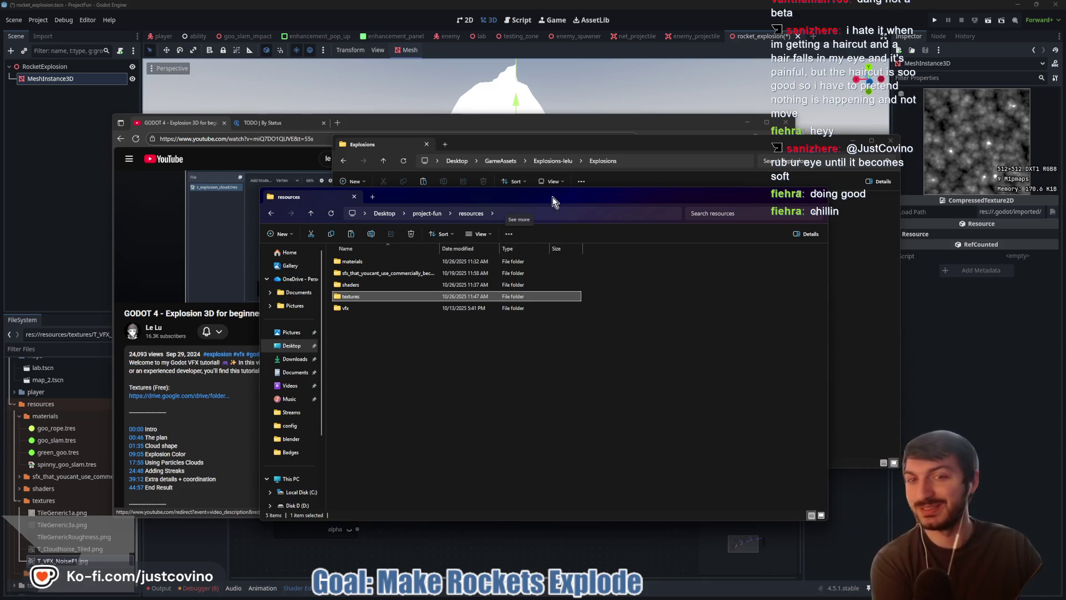
left_click_drag(549, 194, 491, 188)
left_click_drag(504, 143, 584, 165)
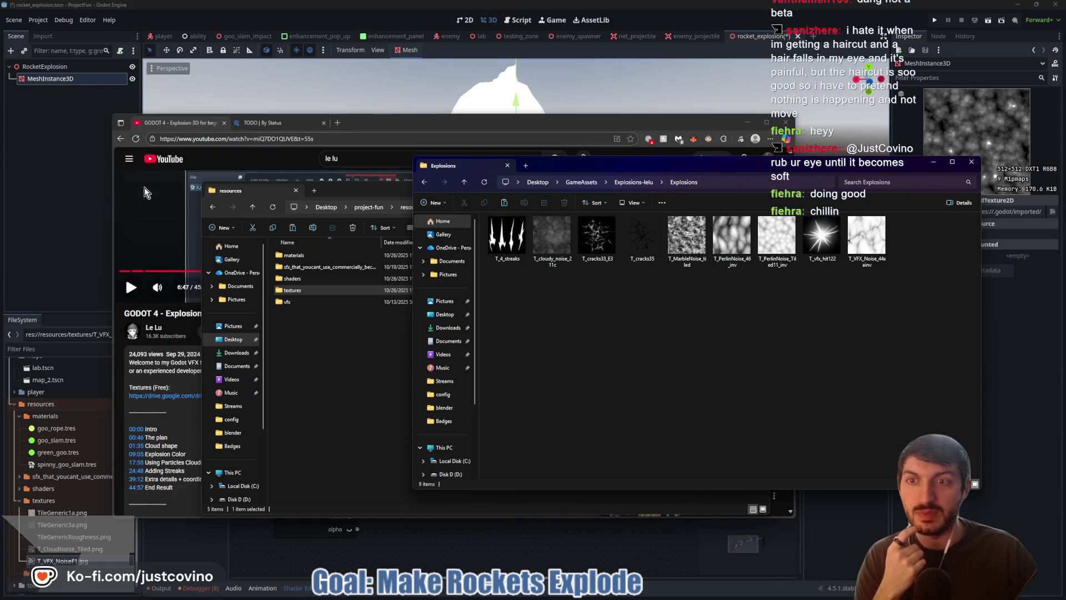
Step: Paste the T_VFX_NoiseF1 texture into the Explosions folder
left_click(404, 119)
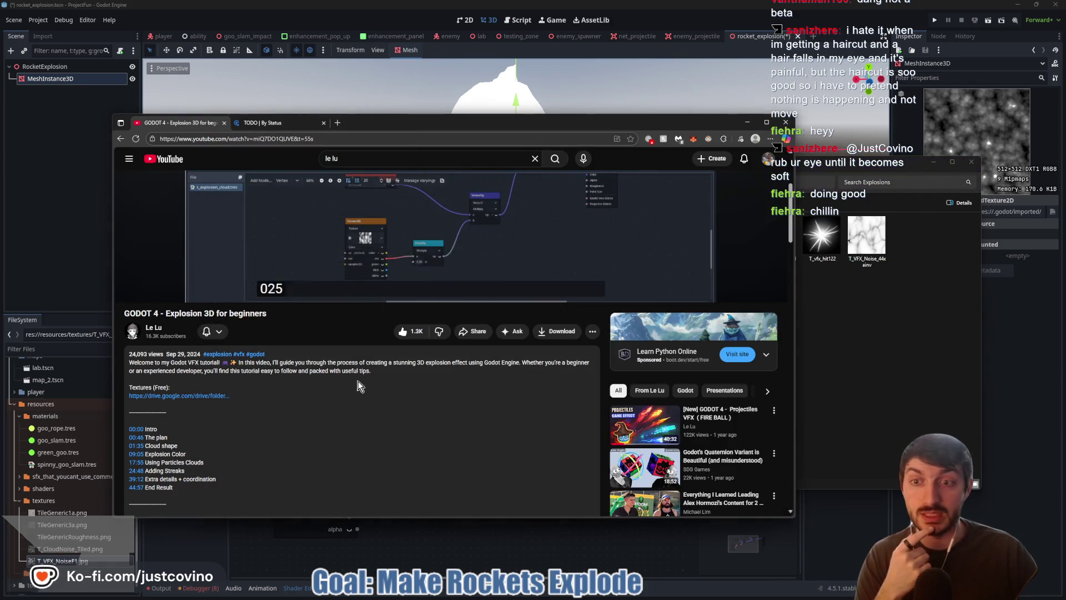
scroll(358, 381, "up", 3)
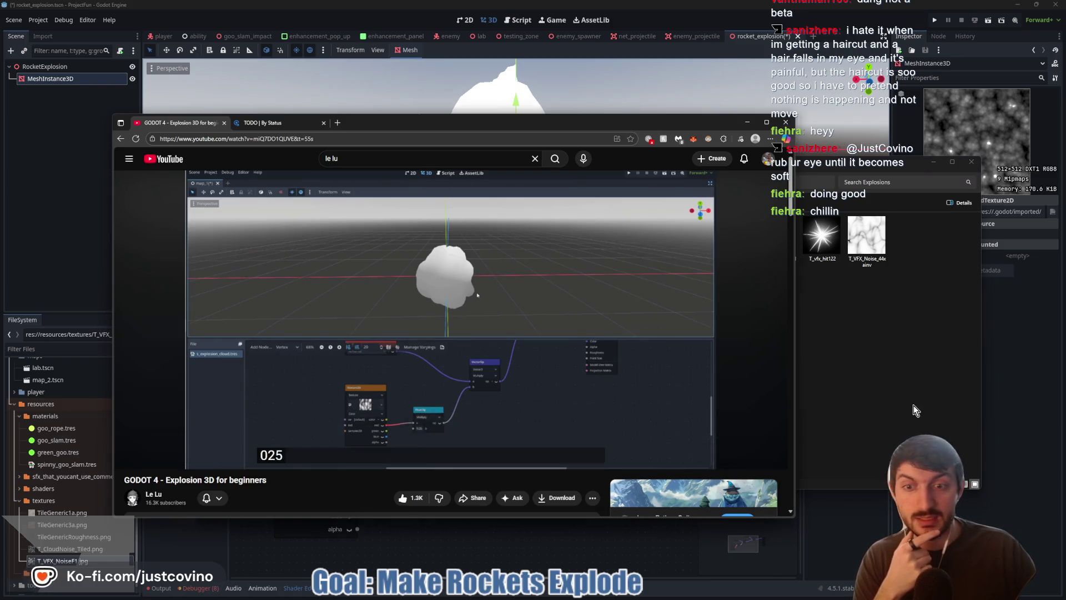
left_click(914, 404)
left_click(738, 262)
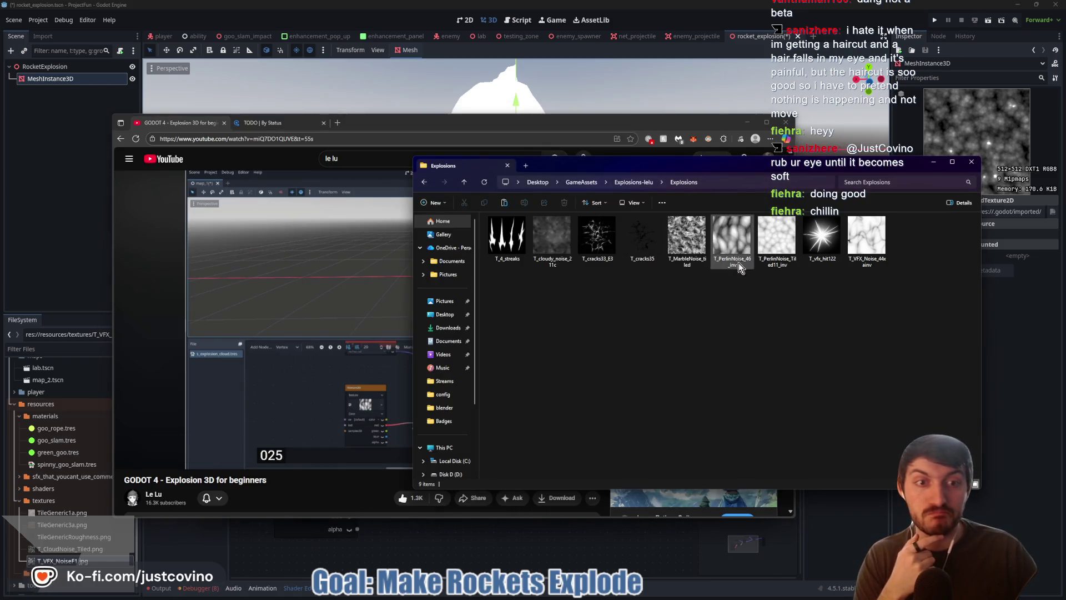
left_click(505, 202)
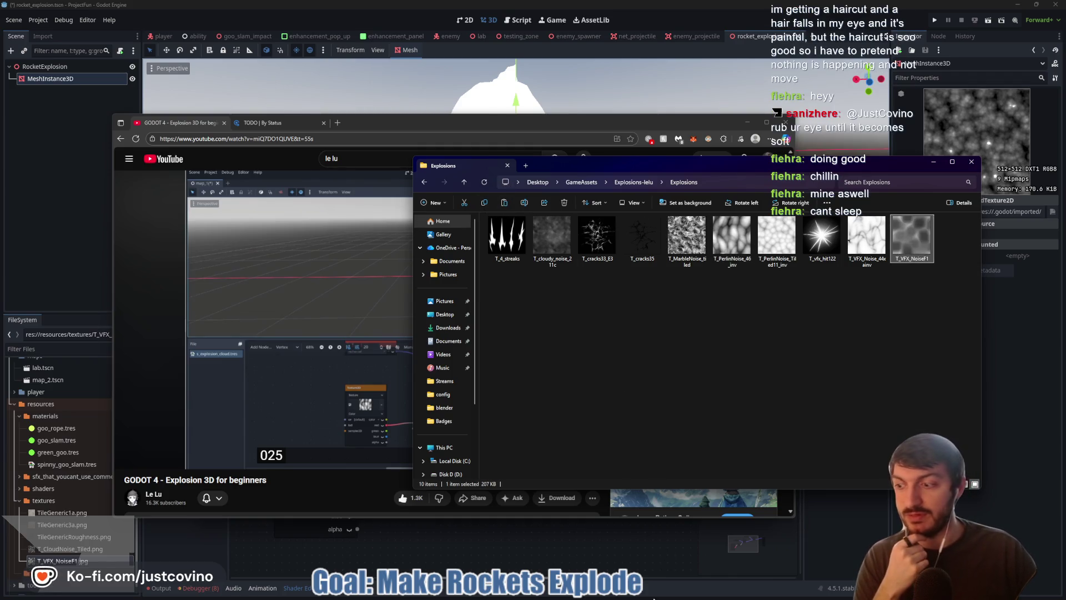
Step: Paste T_VFX_NoiseF1 into the project's textures folder, replacing the existing file, then return to Godot
mouse_move(572, 596)
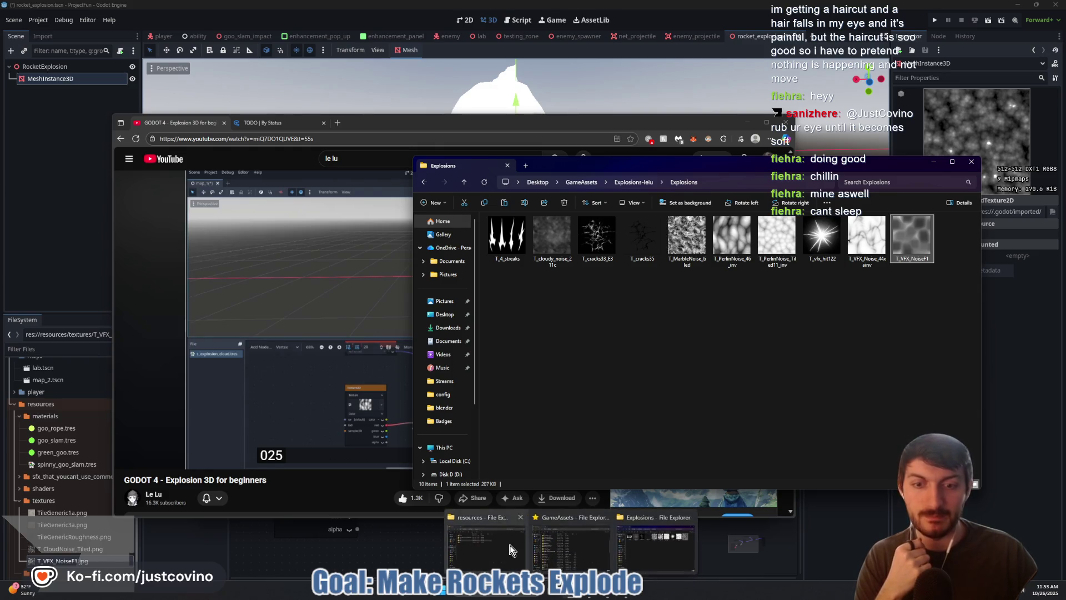
left_click(487, 542)
double_click(318, 296)
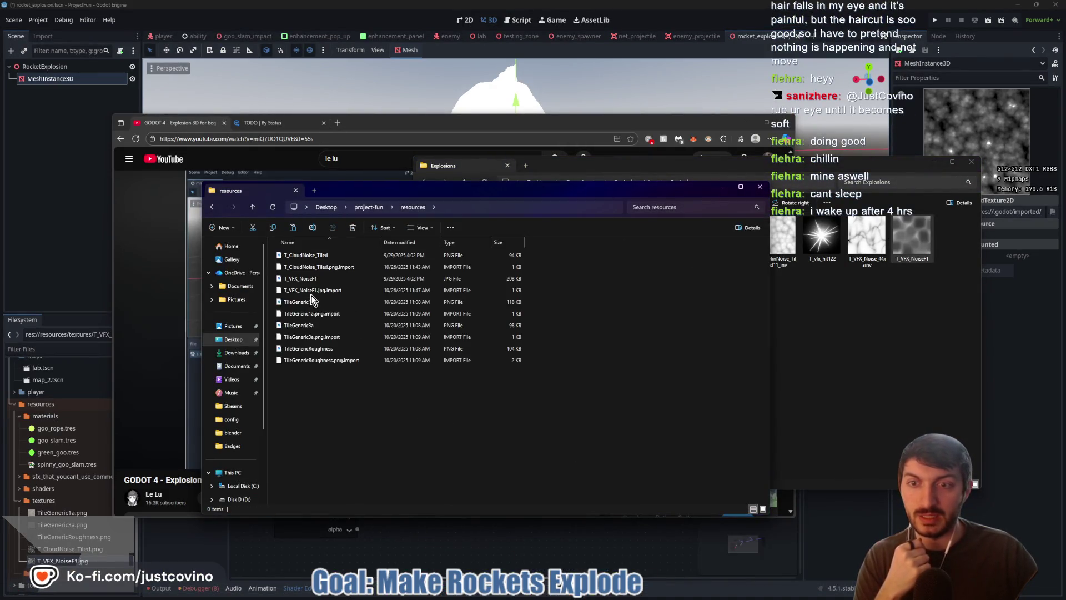
key("ctrl+v")
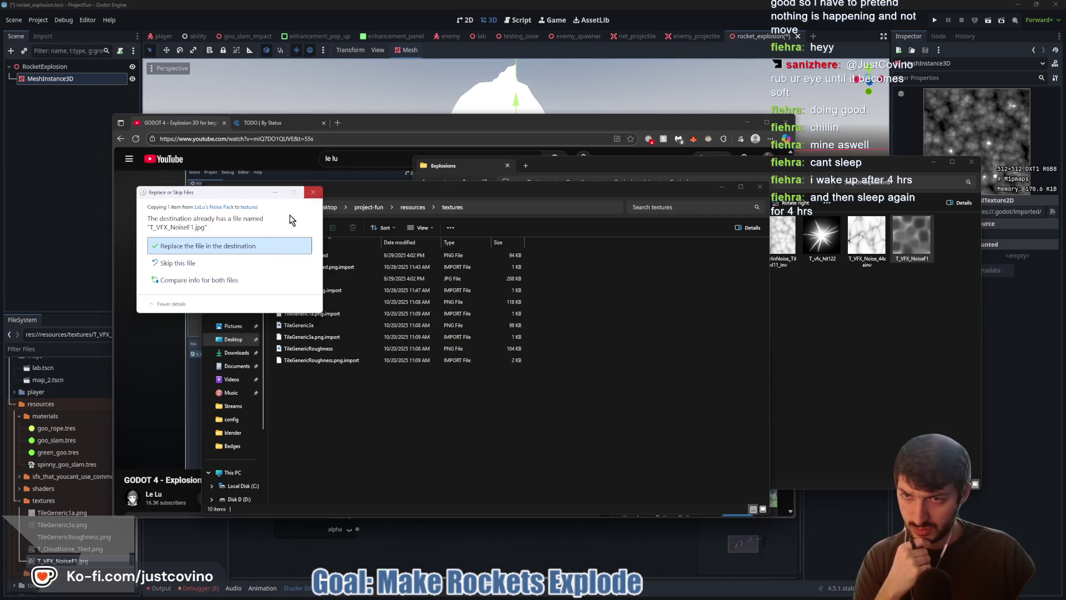
left_click(239, 245)
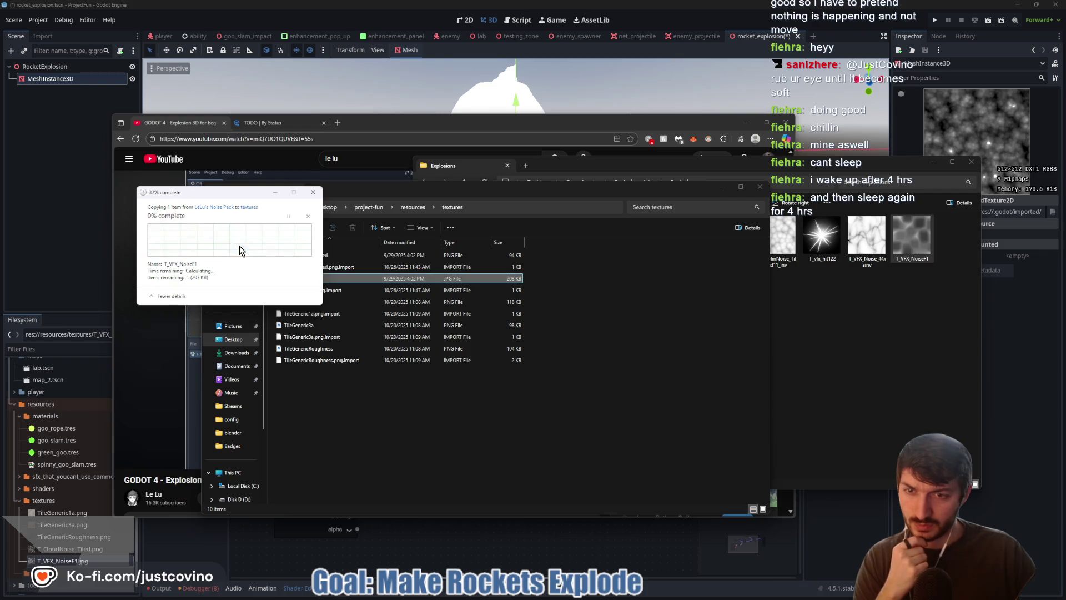
left_click(389, 417)
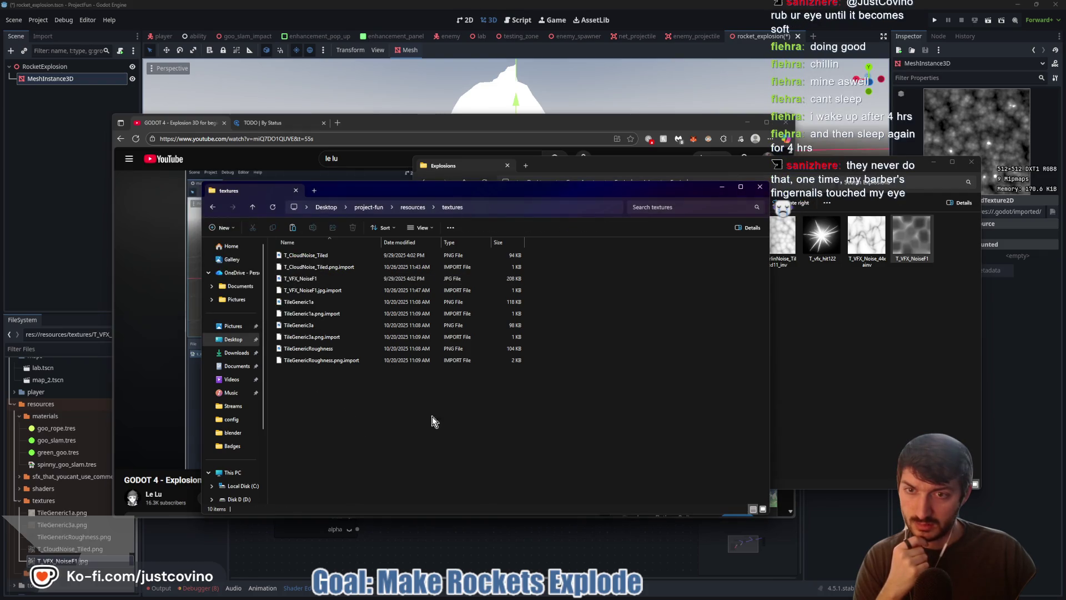
left_click(785, 411)
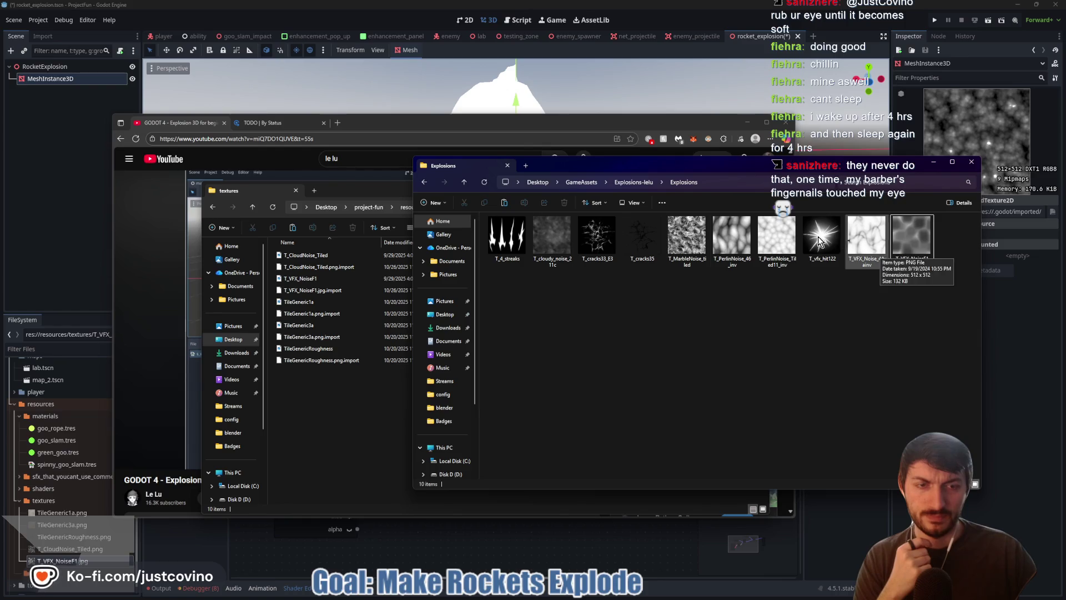
key("alt+Tab")
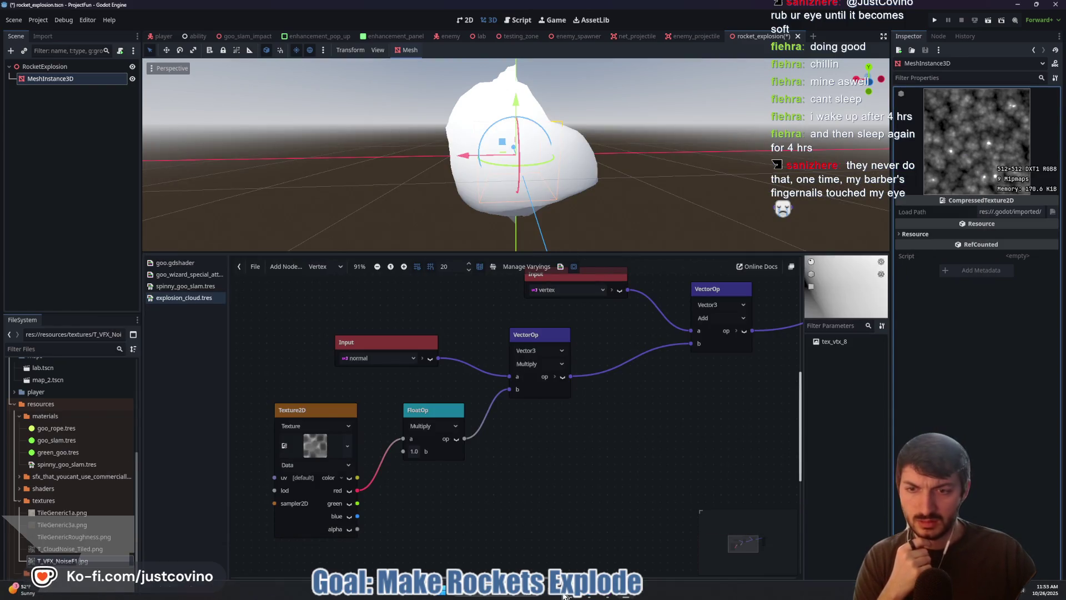
Step: Copy T_PerlinNoise_46_inv into project-fun/resources/textures, then select Godot's old Texture2D noise node
left_click(575, 595)
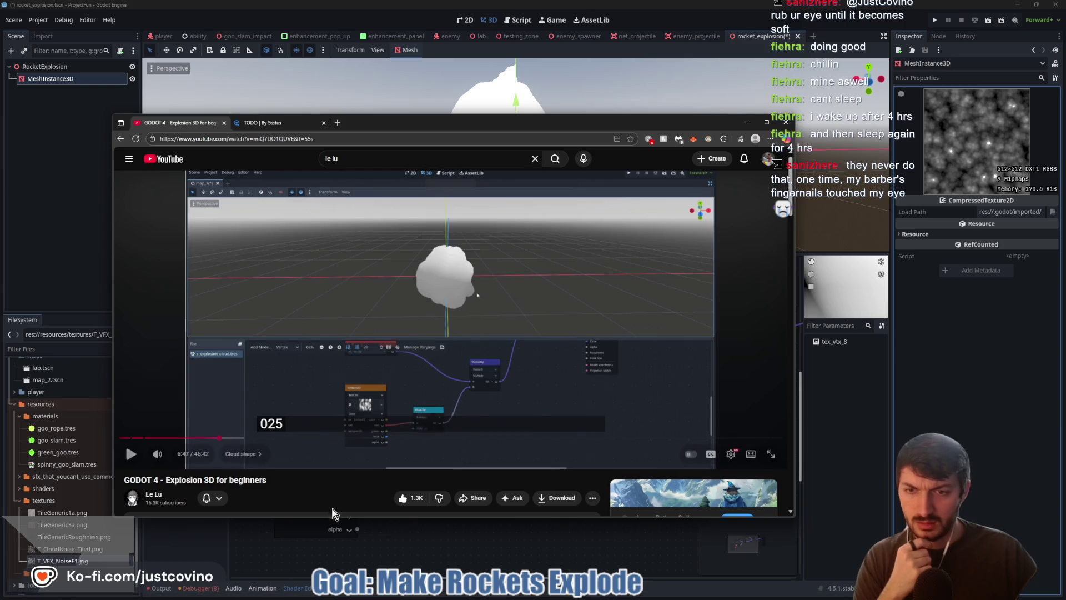
mouse_move(356, 598)
mouse_move(627, 595)
left_click(655, 531)
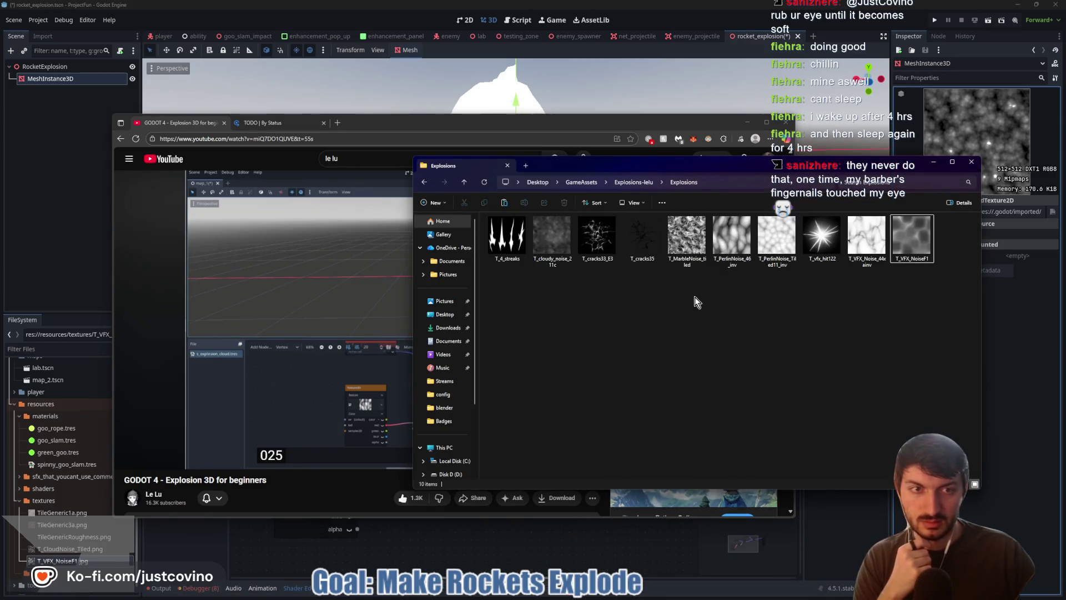
mouse_move(728, 222)
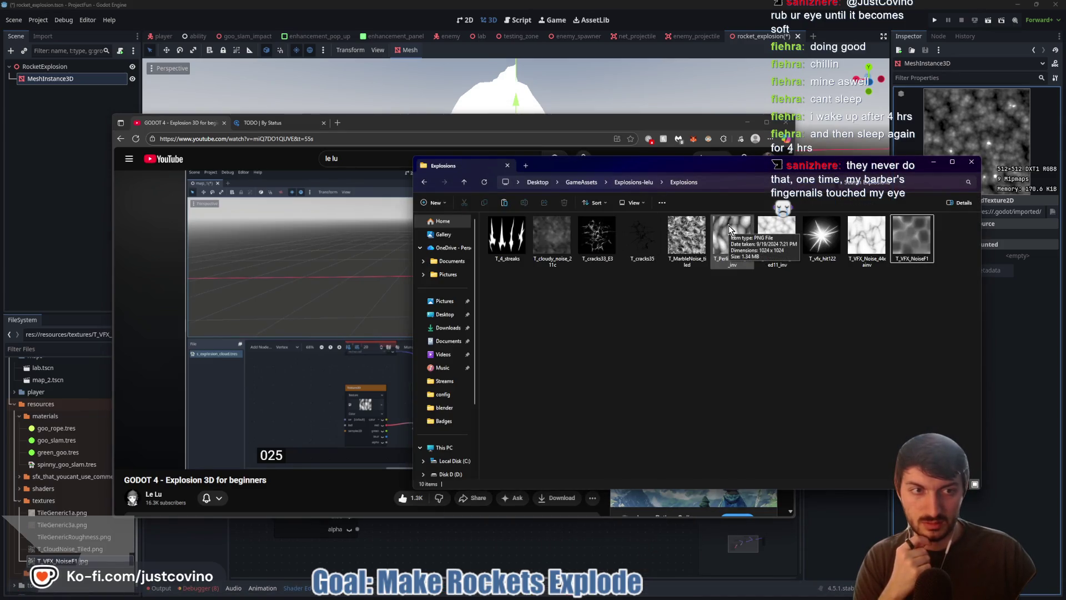
left_click(728, 231)
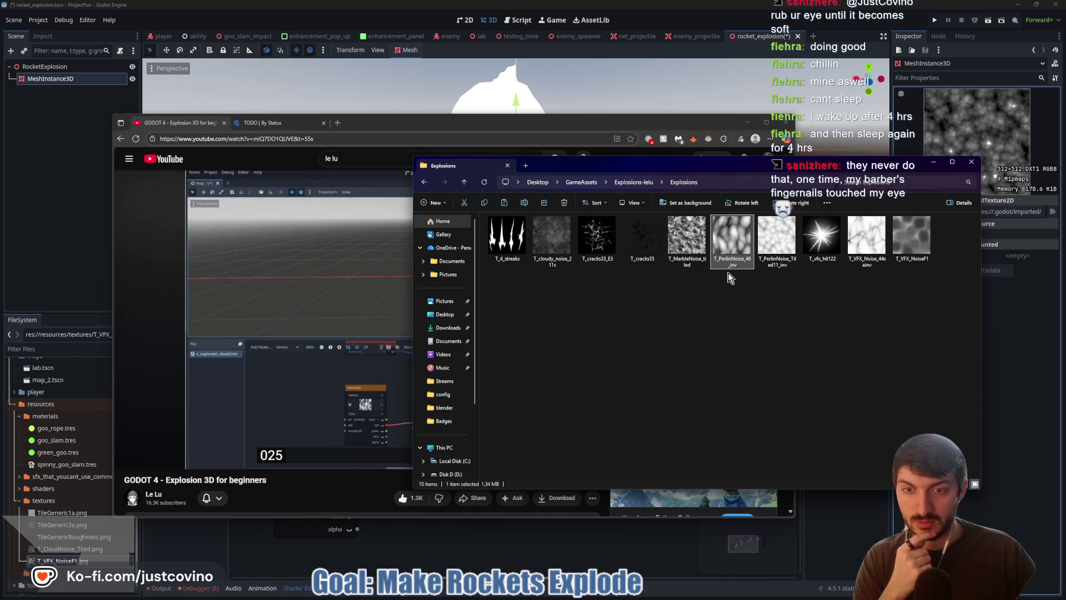
mouse_move(570, 592)
left_click(515, 543)
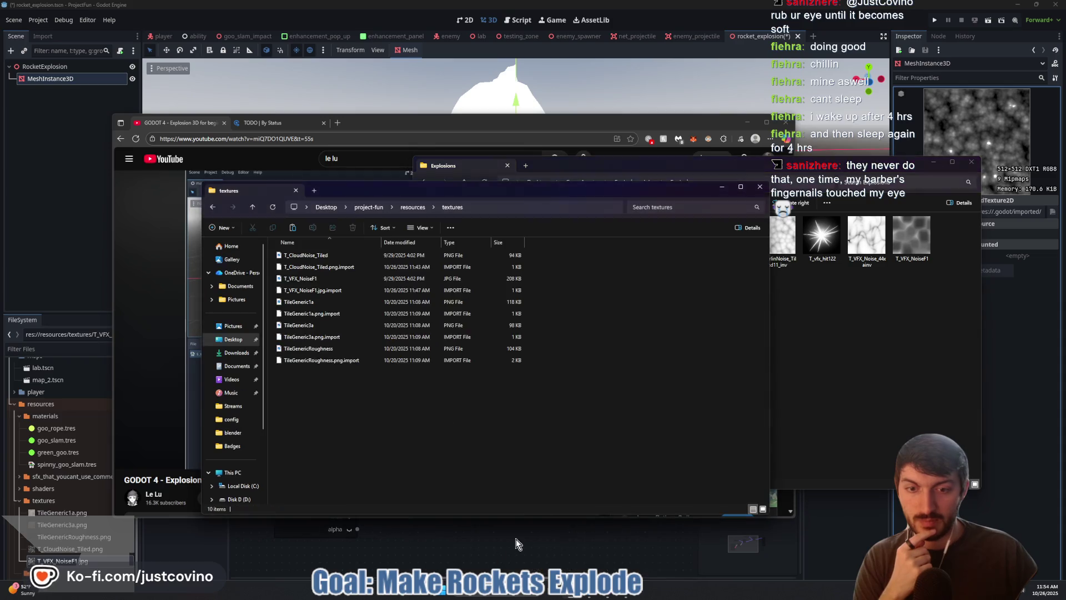
left_click(292, 228)
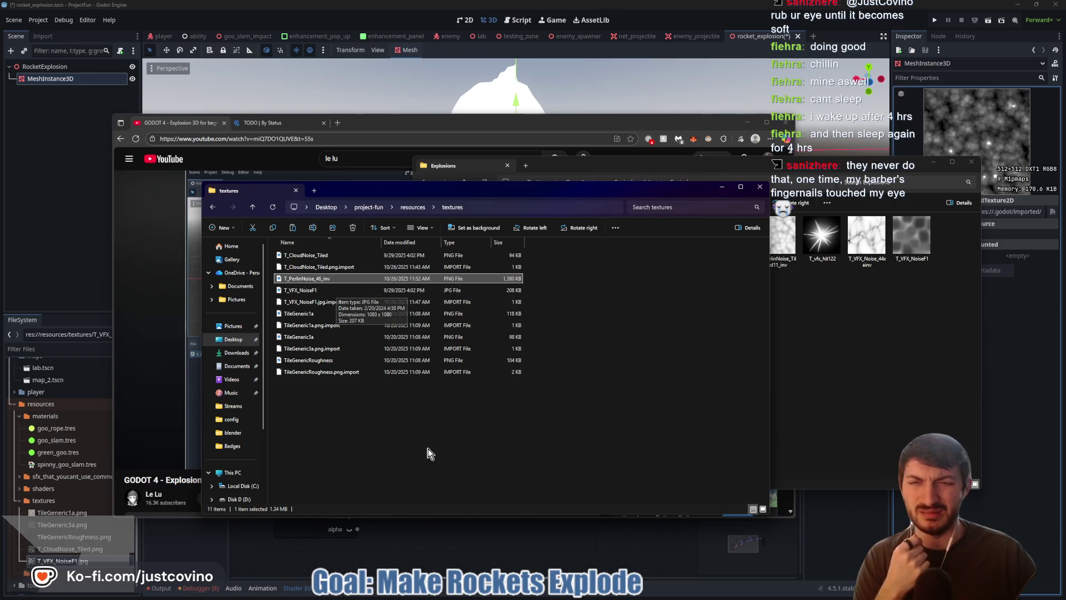
left_click(592, 447)
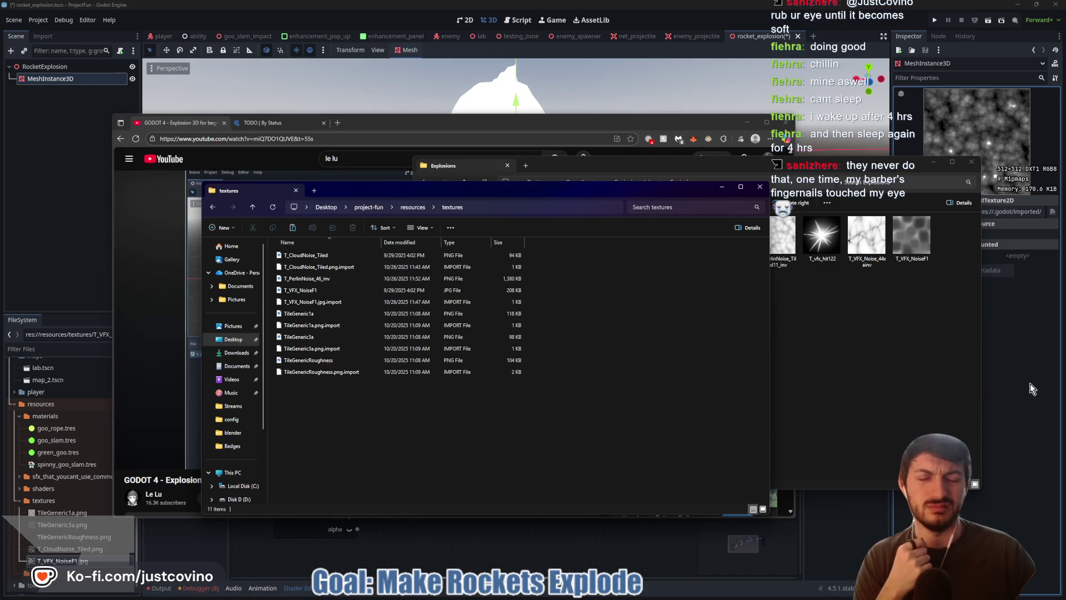
left_click(1030, 384)
left_click(295, 409)
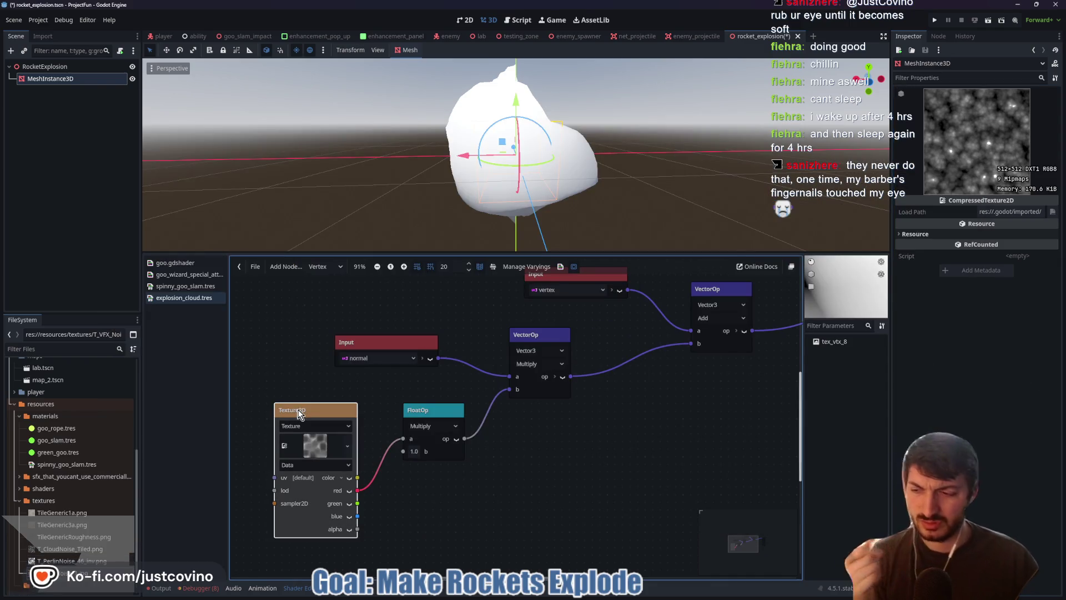
Step: Replace the old noise node with T_PerlinNoise_46_inv.png, wiring its colour into the multiply's a input
key("Delete")
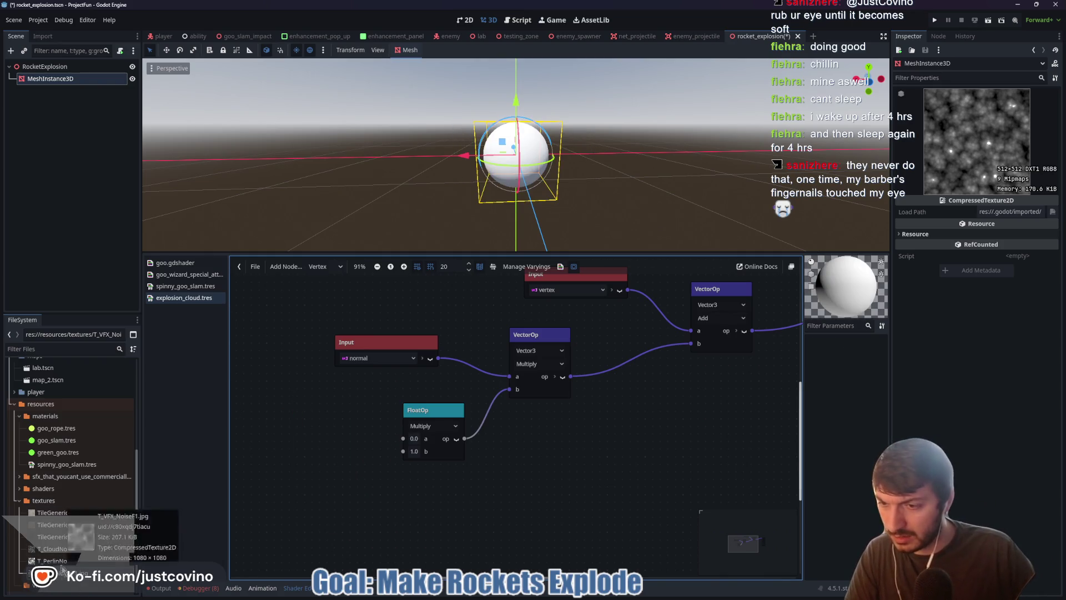
scroll(77, 533, "down", 2)
left_click(73, 538)
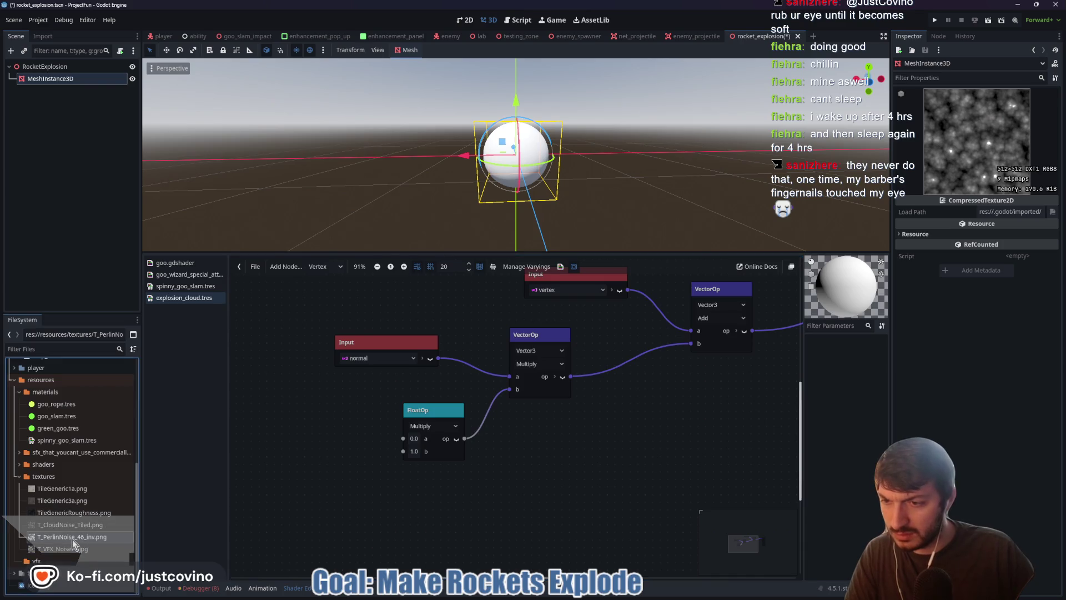
mouse_move(63, 541)
left_mouse_down()
mouse_move(248, 496)
mouse_move(286, 439)
mouse_move(300, 388)
left_mouse_up()
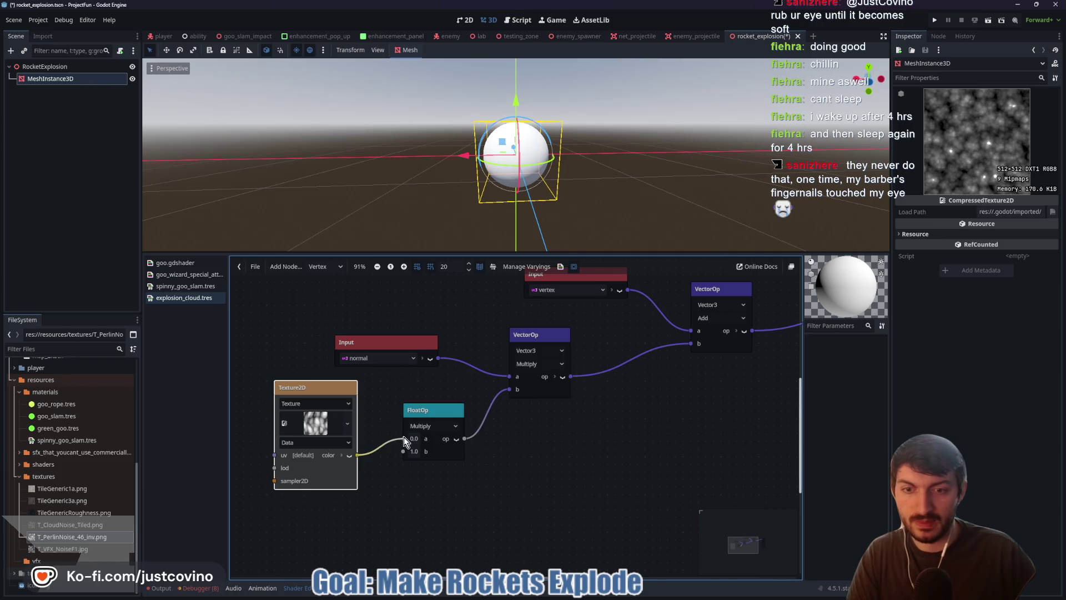
left_click_drag(404, 437, 403, 439)
mouse_move(717, 163)
left_mouse_down()
mouse_move(561, 162)
mouse_move(658, 157)
left_mouse_up()
scroll(667, 174, "down", 3)
mouse_move(722, 185)
left_mouse_down()
mouse_move(548, 184)
mouse_move(654, 185)
mouse_move(647, 178)
left_mouse_up()
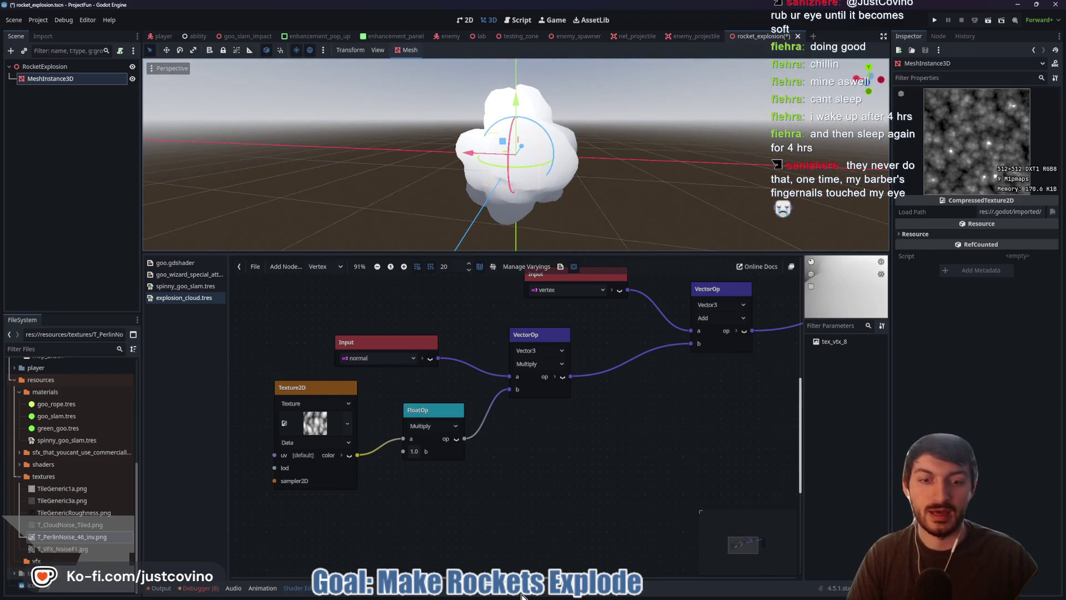
Step: Set the multiply's b value to 0.25 and orbit to check the smaller displacement
left_click(266, 593)
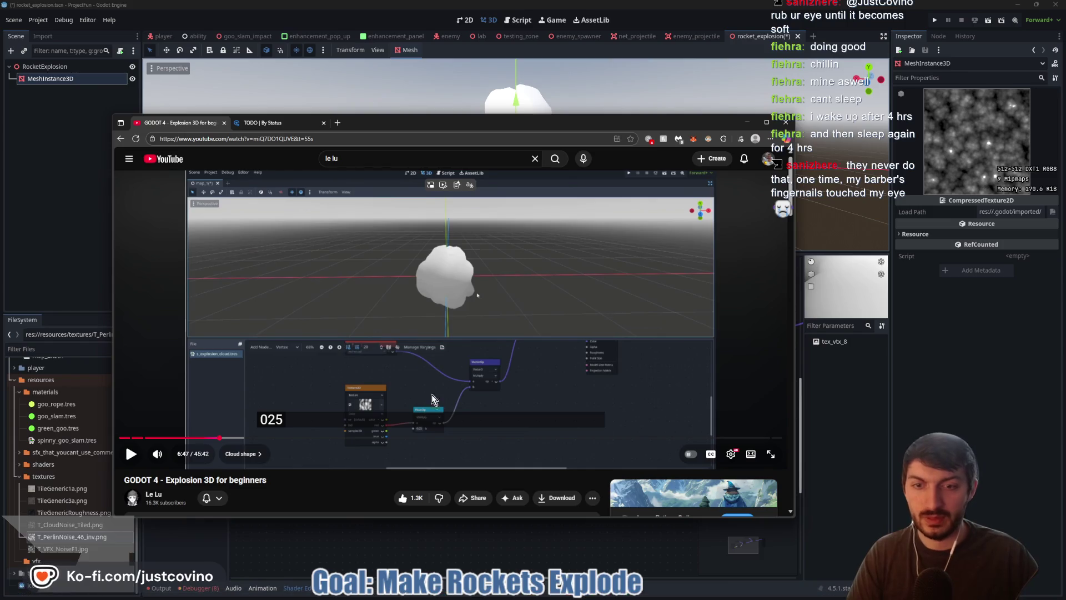
key("alt+Tab")
left_click(415, 451)
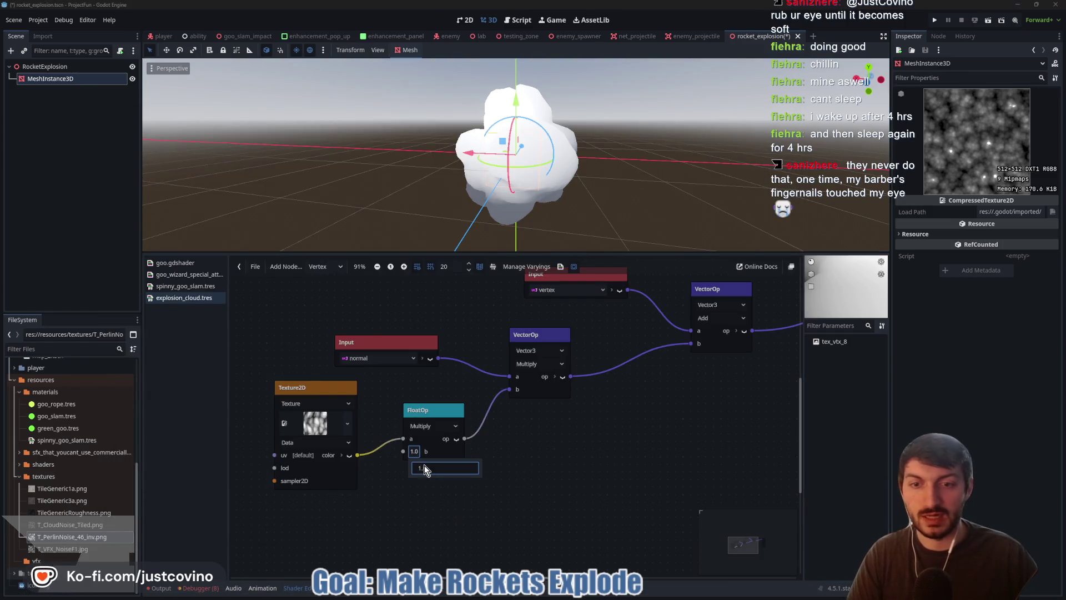
type("25")
key("Return")
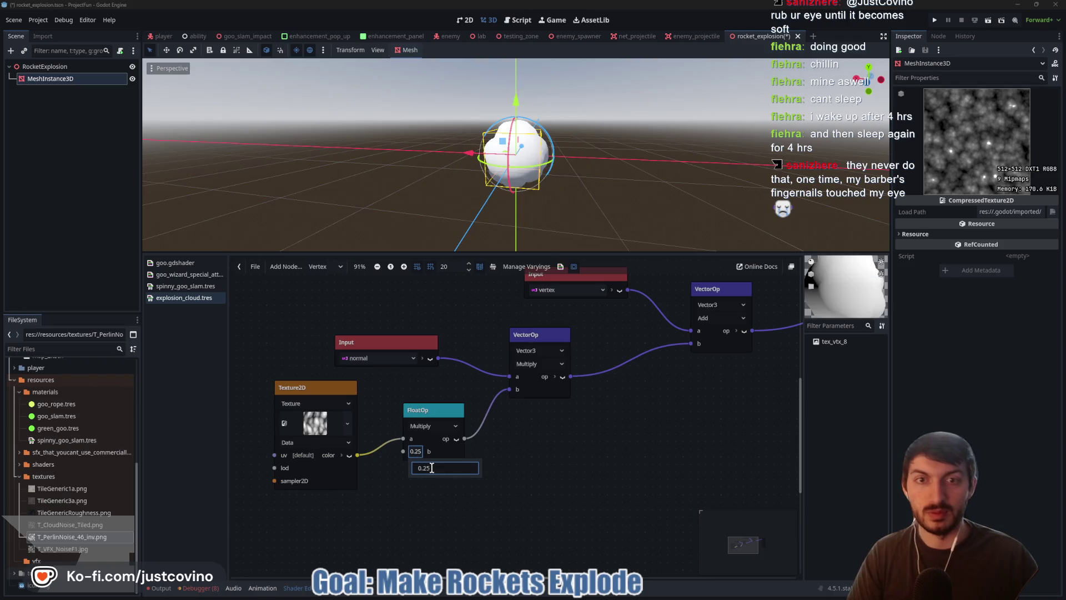
mouse_move(610, 183)
left_mouse_down()
mouse_move(650, 188)
mouse_move(643, 170)
mouse_move(626, 166)
mouse_move(677, 166)
left_mouse_up()
Step: Resume the tutorial video and pause it at the next step
key("alt+Tab")
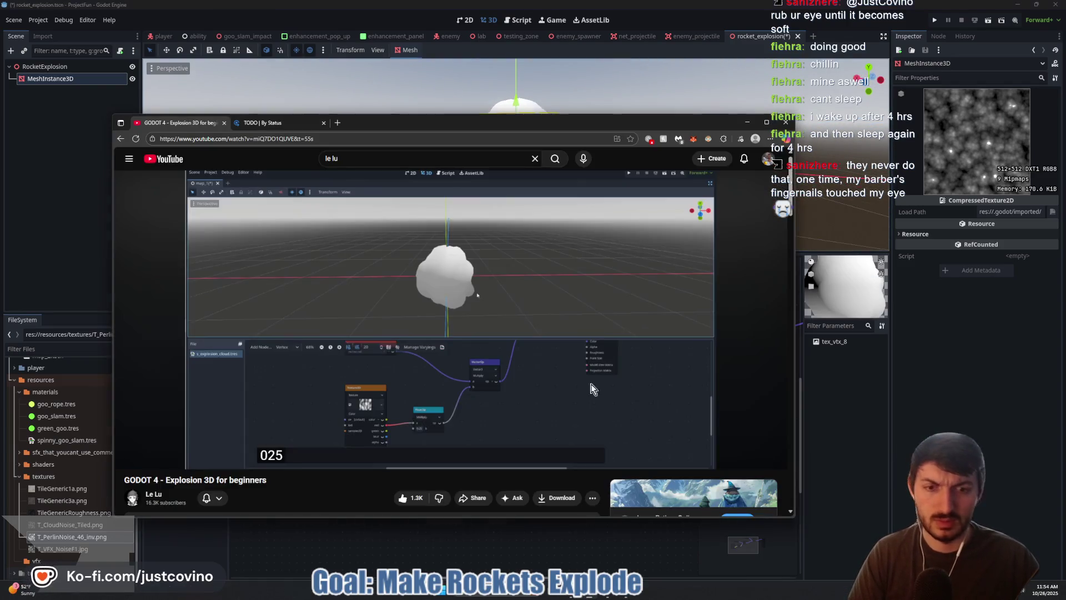
left_click(524, 293)
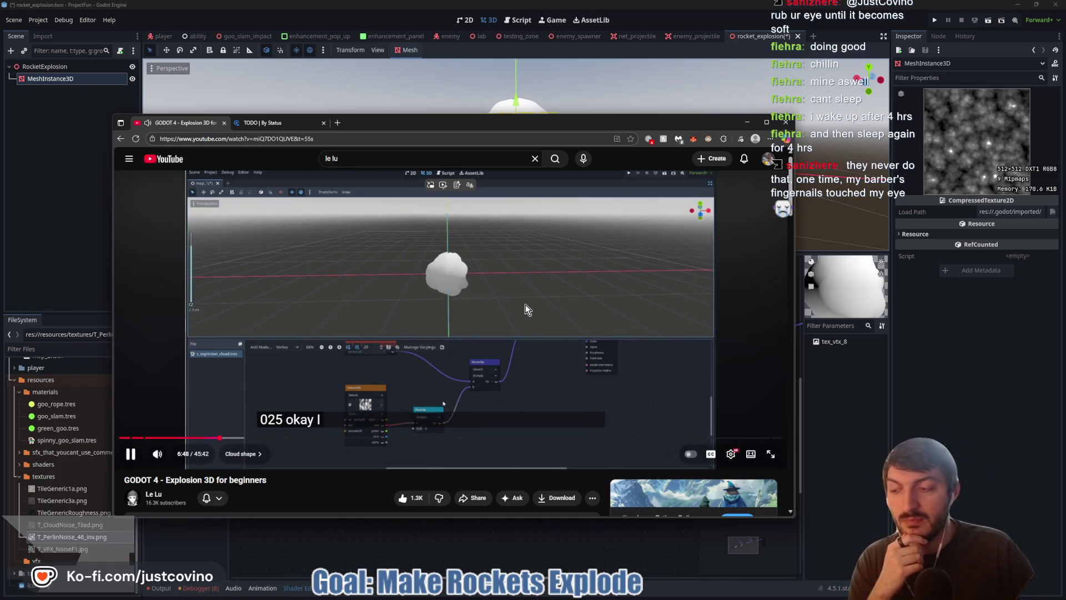
left_click(505, 337)
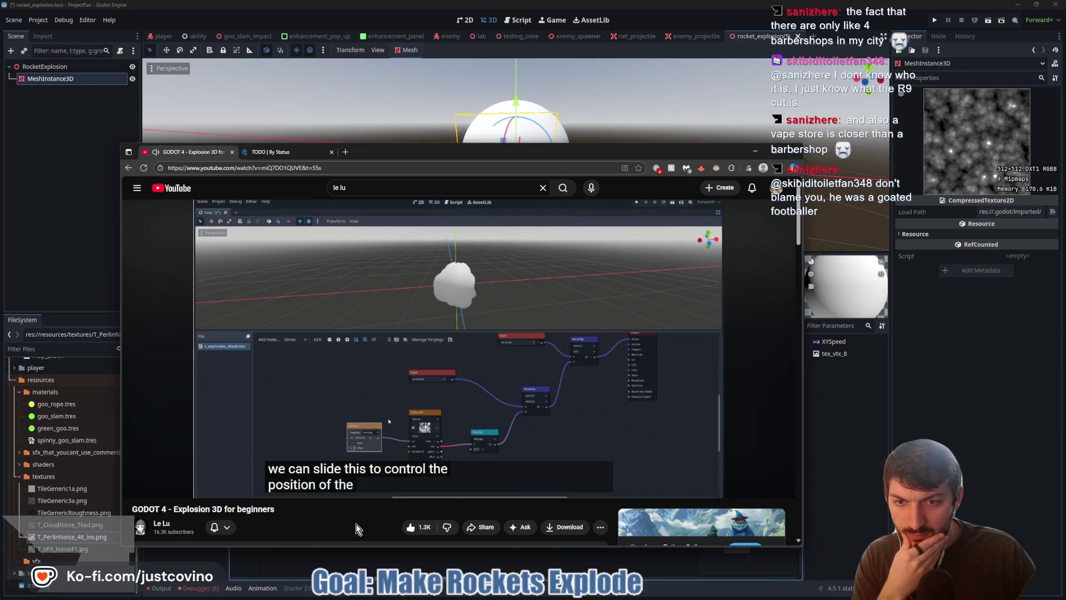
Step: Delete the time-by-XYSpeed multiply, the time input and the XYSpeed parameter nodes
left_click(369, 392)
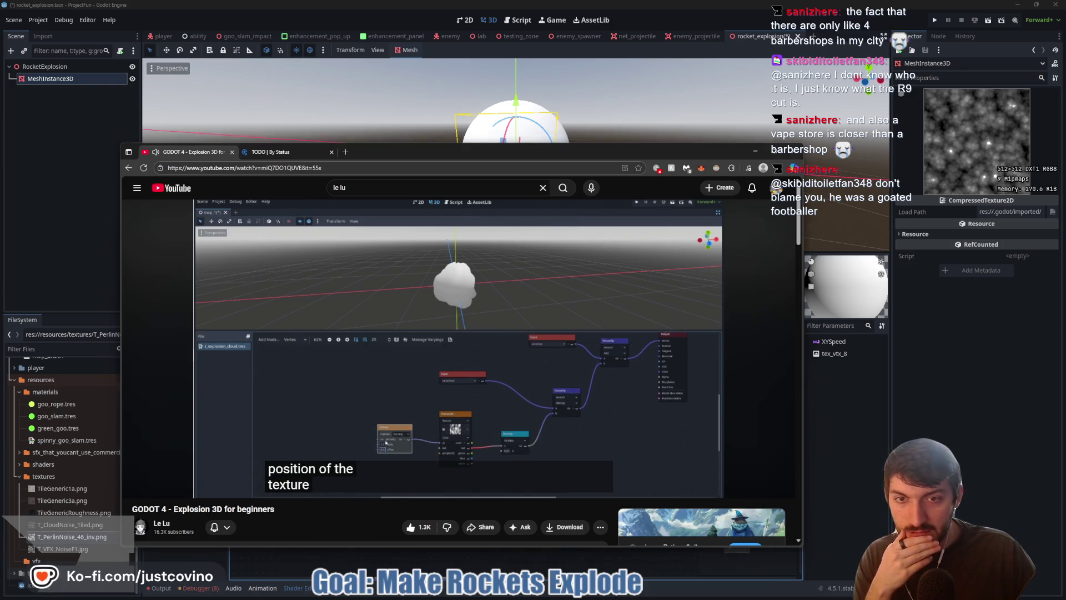
key("alt+Tab")
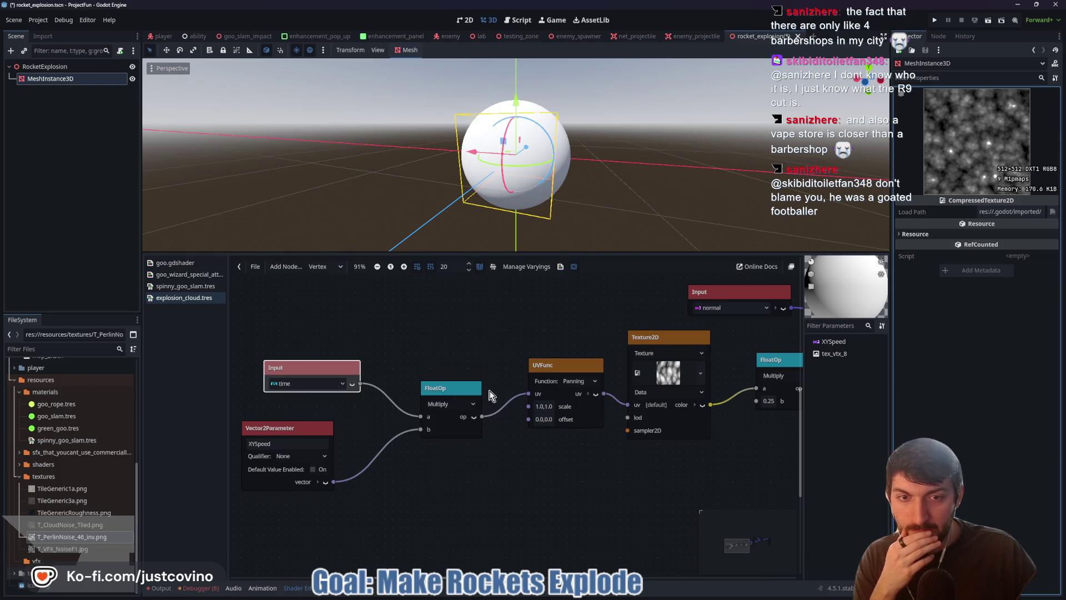
left_click(542, 420)
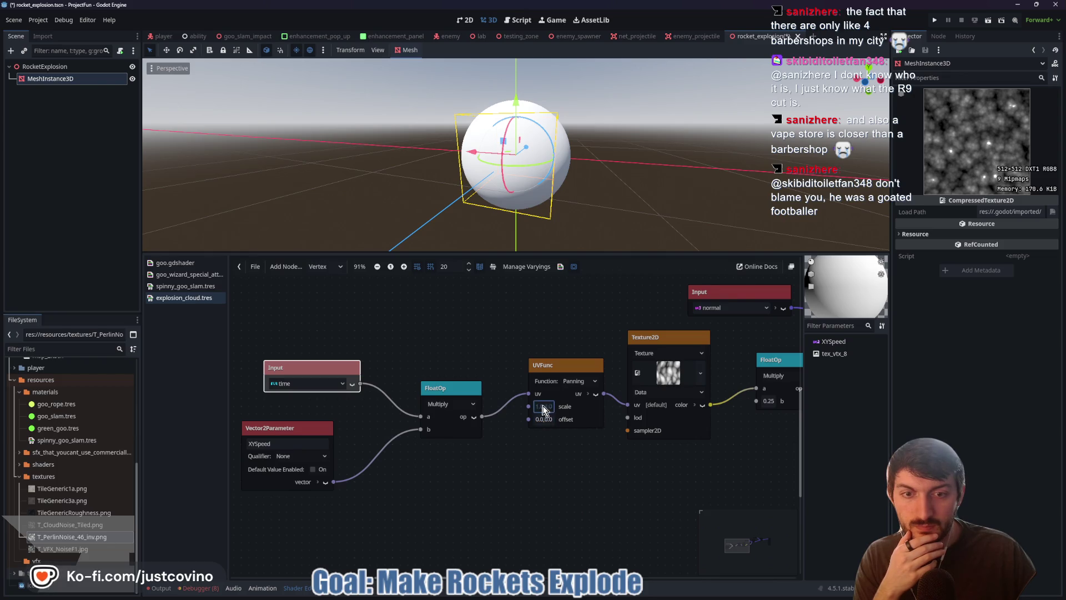
left_click(447, 388)
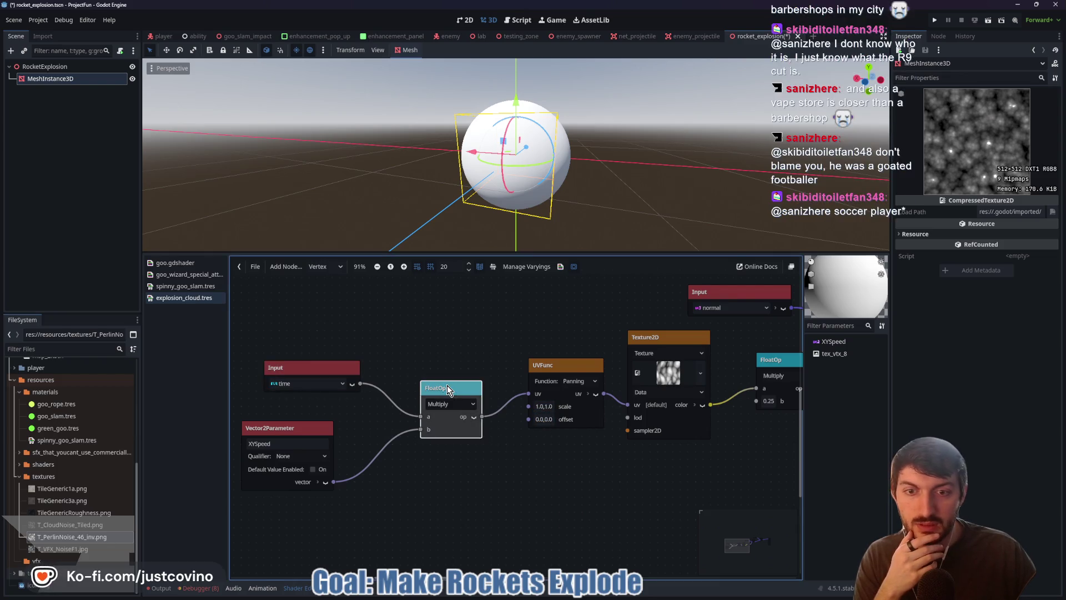
key("Delete")
left_click_drag(303, 344, 296, 508)
key("Delete")
Step: Resume the tutorial and pause it on the Time node step
scroll(468, 434, "right", 3)
scroll(474, 431, "up", 1)
scroll(474, 432, "up", 1)
scroll(474, 431, "right", 1)
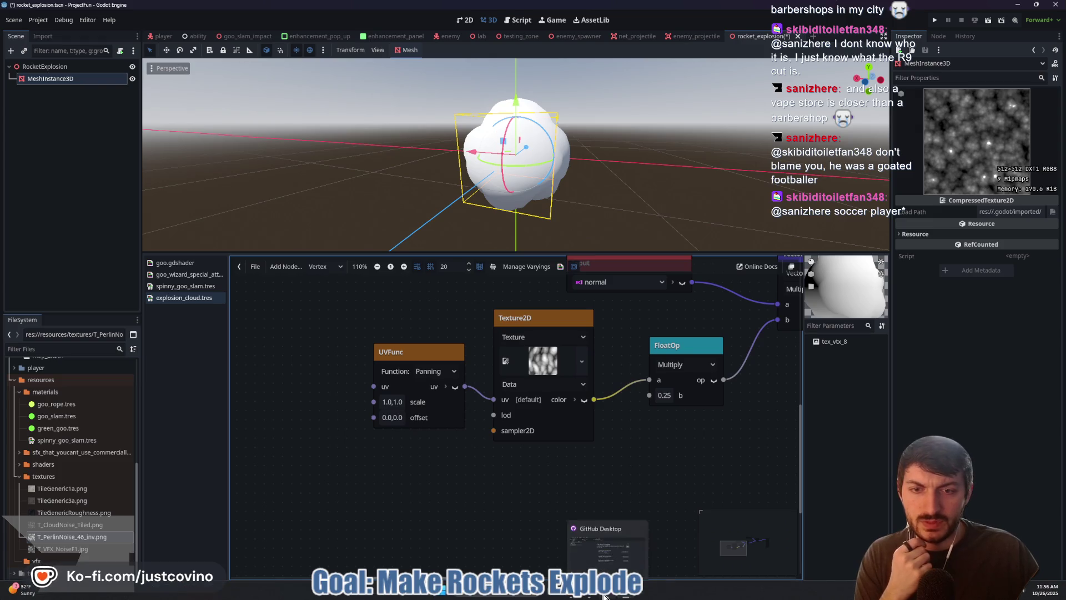
left_click(596, 596)
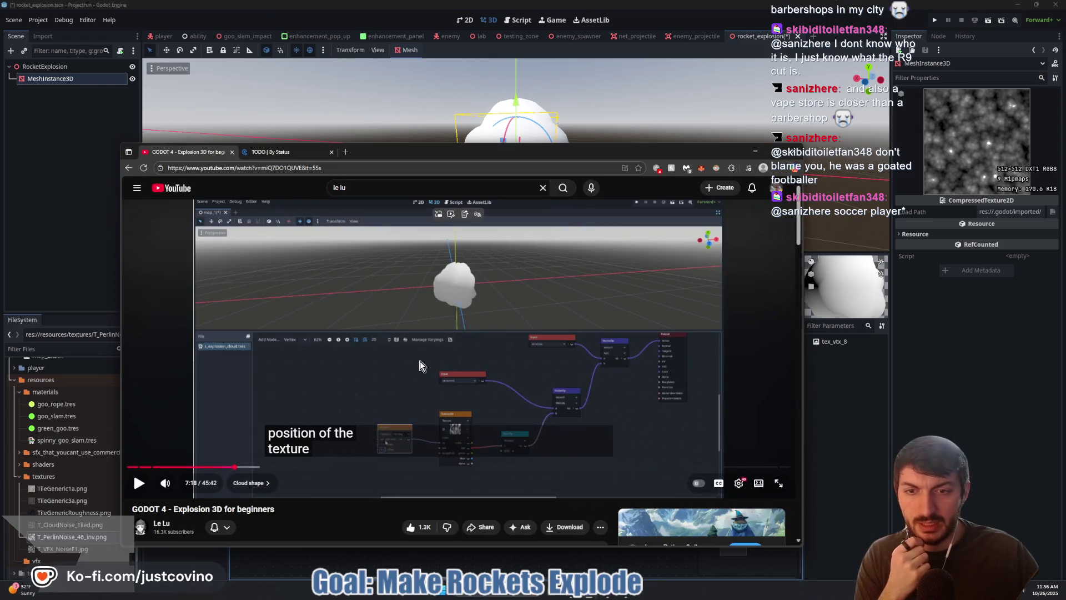
key("space")
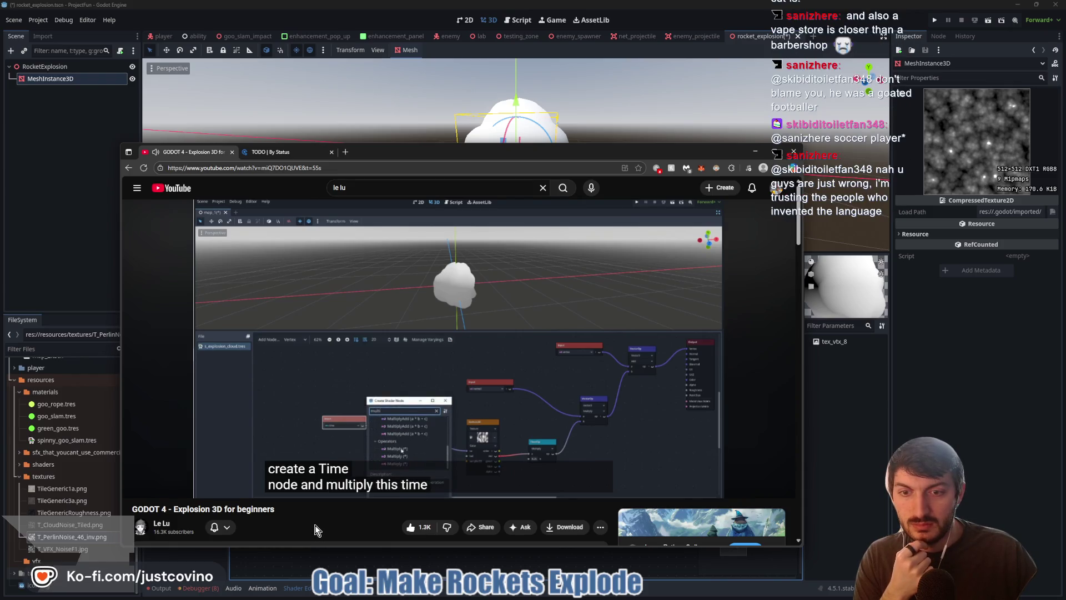
left_click(434, 352)
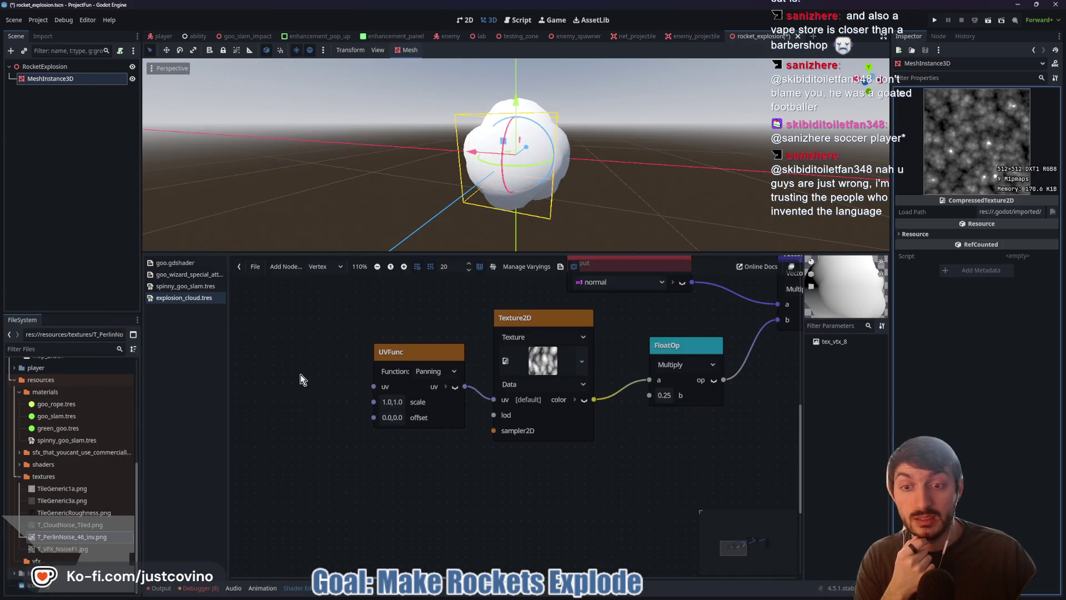
Step: Add a time Input node to the shader graph via the node search
scroll(300, 376, "left", 5)
right_click(386, 360)
type("vector2pa")
key("ctrl+a")
type("time")
key("Return")
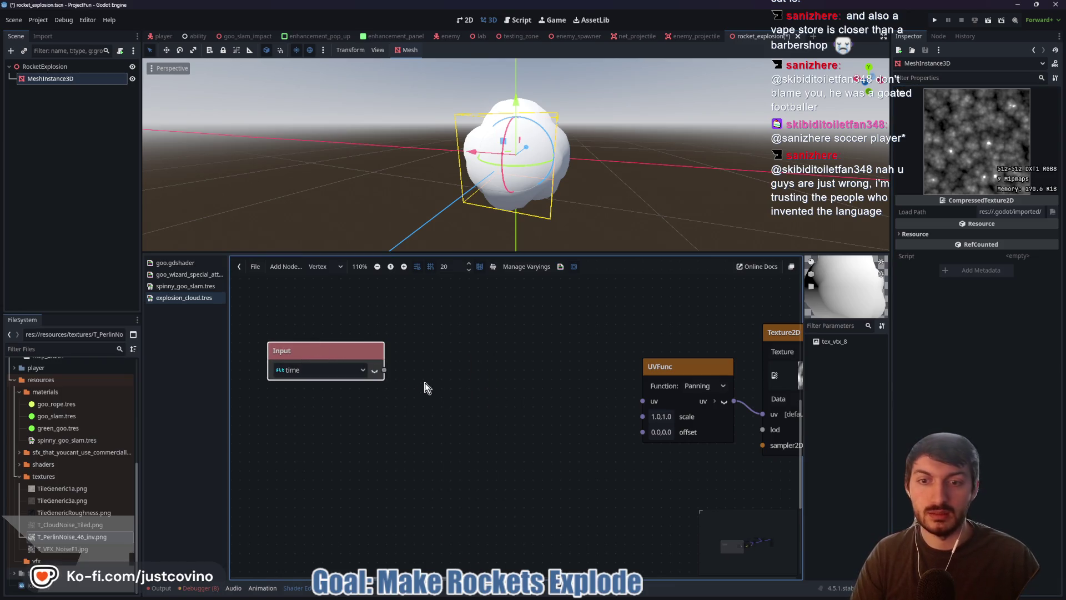
Step: Create a Vector2 Multiply (*) operator node and move it beside the time node
right_click(418, 401)
type("vector2")
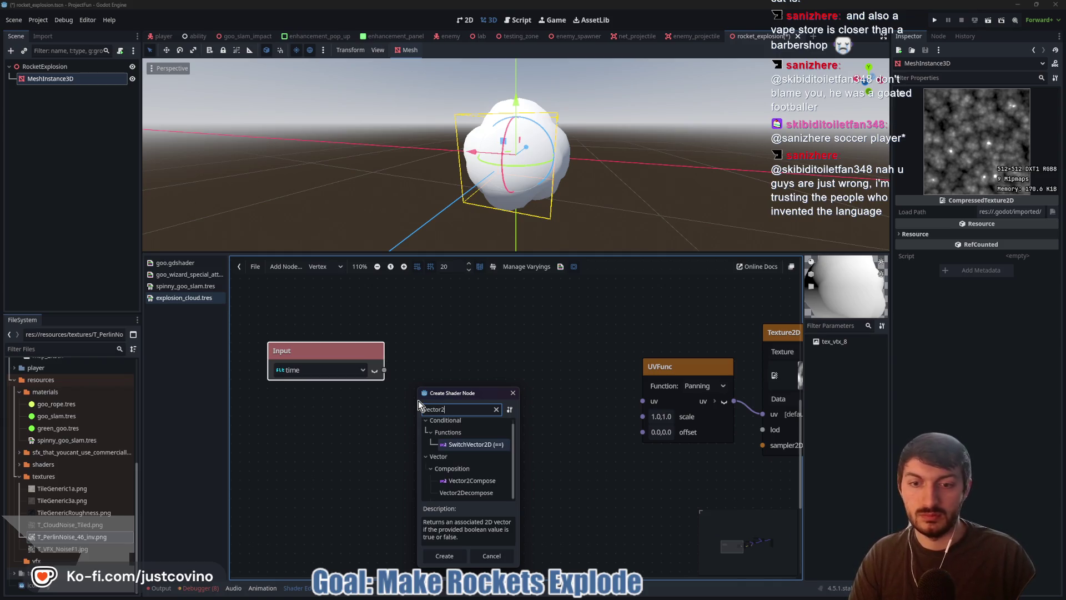
key("BackSpace")
key("BackSpace")
key("BackSpace")
key("BackSpace")
type("multiply")
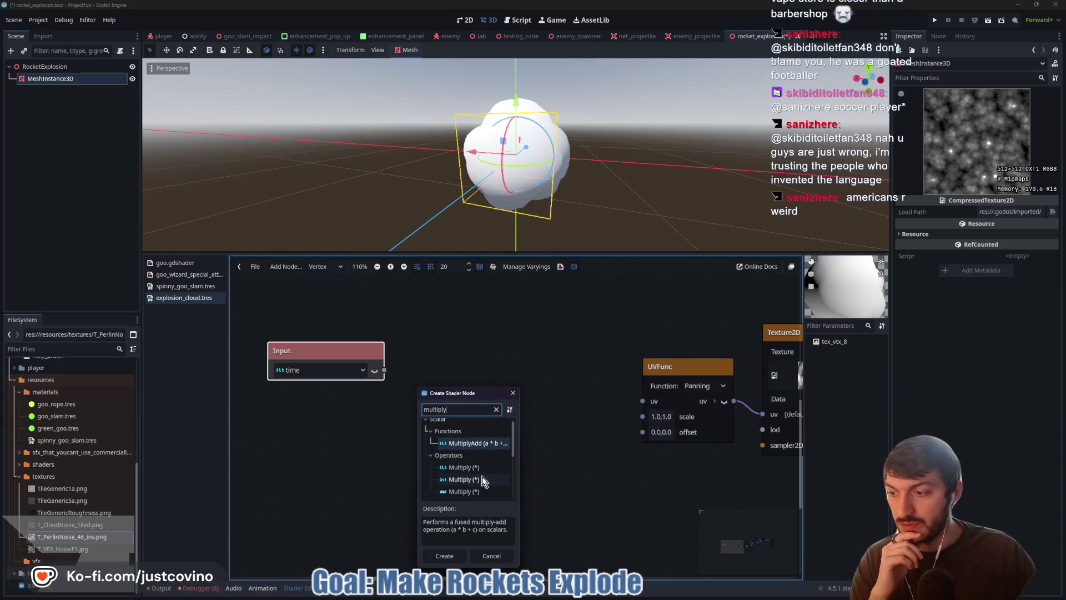
scroll(482, 477, "down", 1)
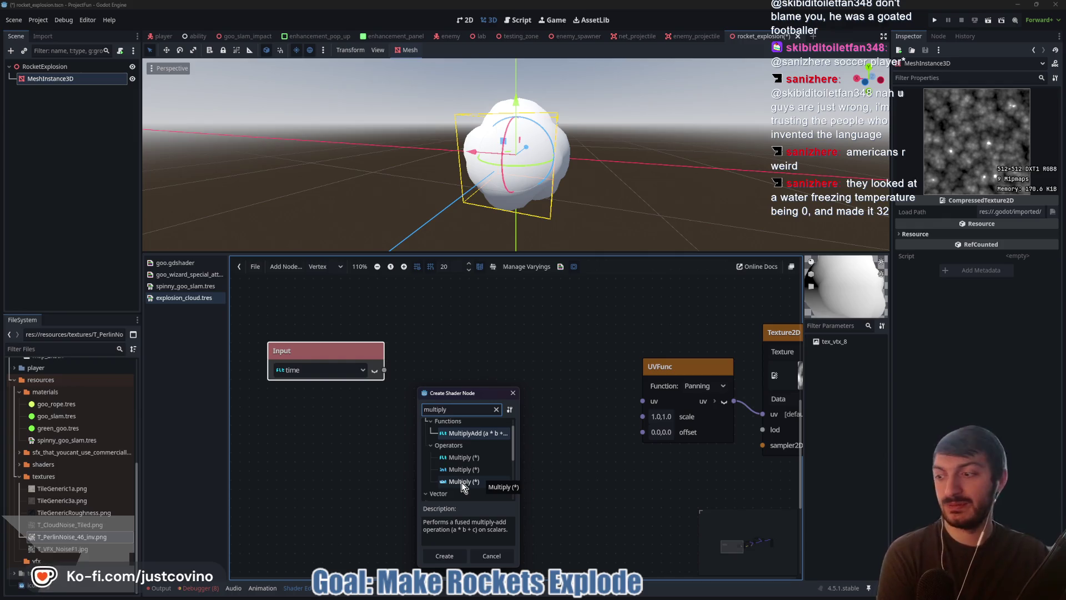
scroll(471, 472, "down", 3)
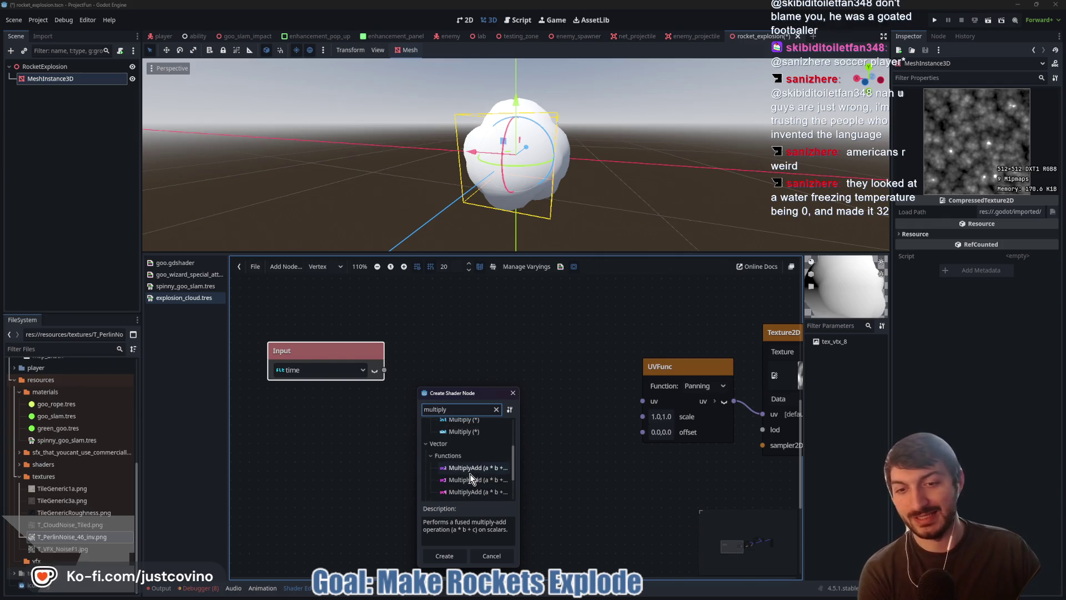
scroll(470, 469, "down", 2)
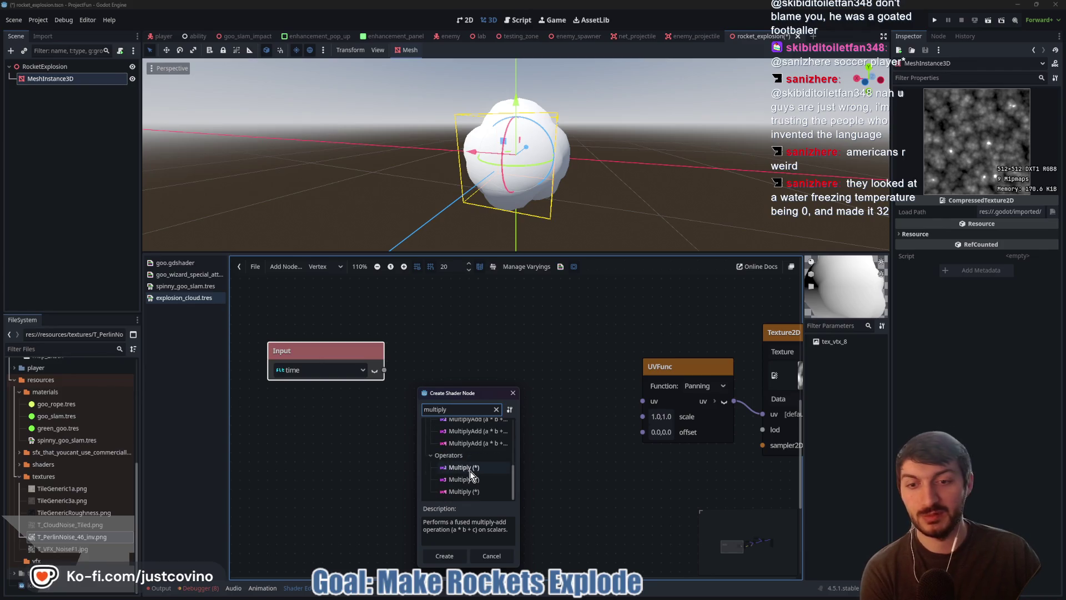
left_click(469, 468)
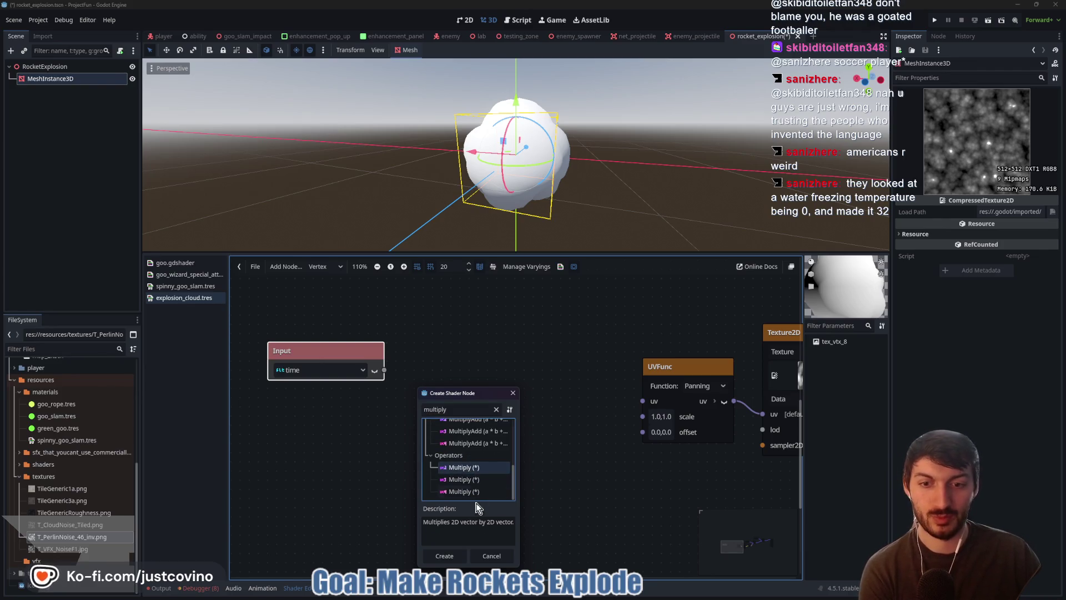
left_click(457, 557)
left_click_drag(454, 407, 492, 392)
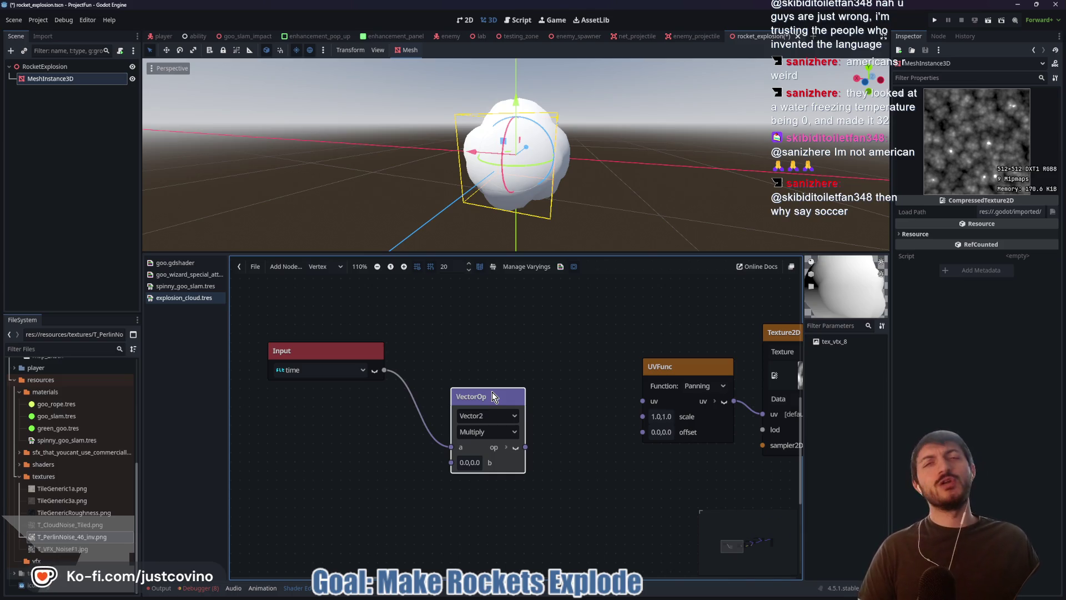
key("alt+Tab")
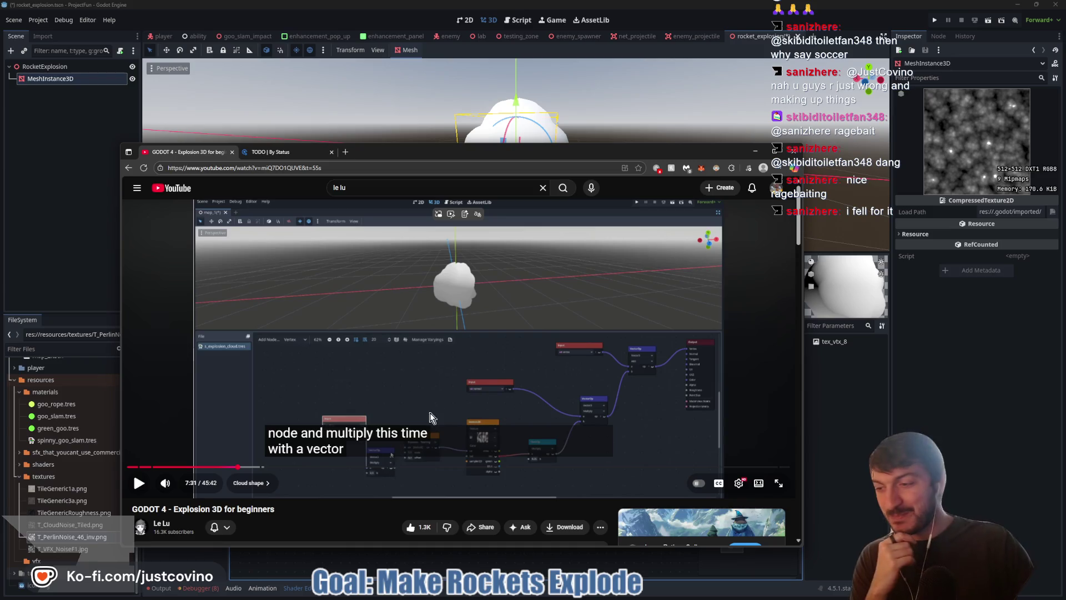
left_click(483, 366)
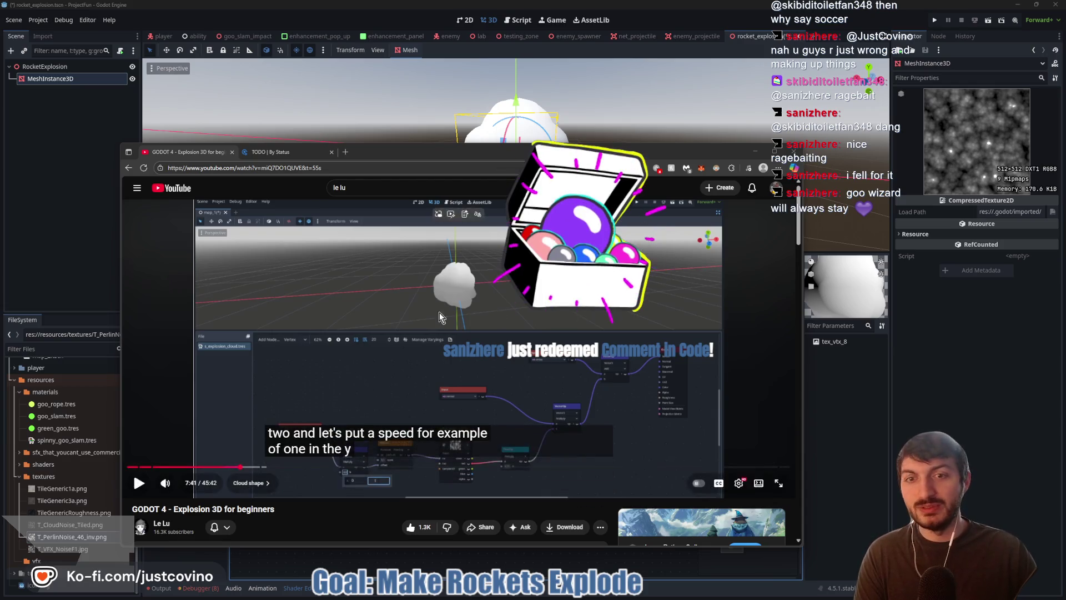
key("alt+Tab")
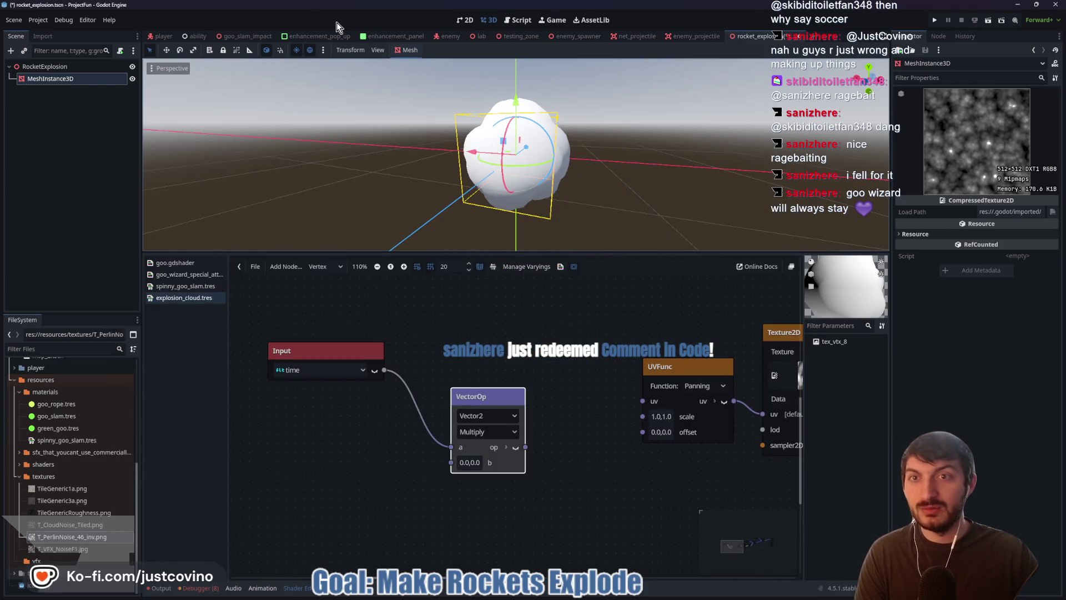
Step: Open the player scene's player.gd script and scroll to func _unhandled_input
left_click(162, 37)
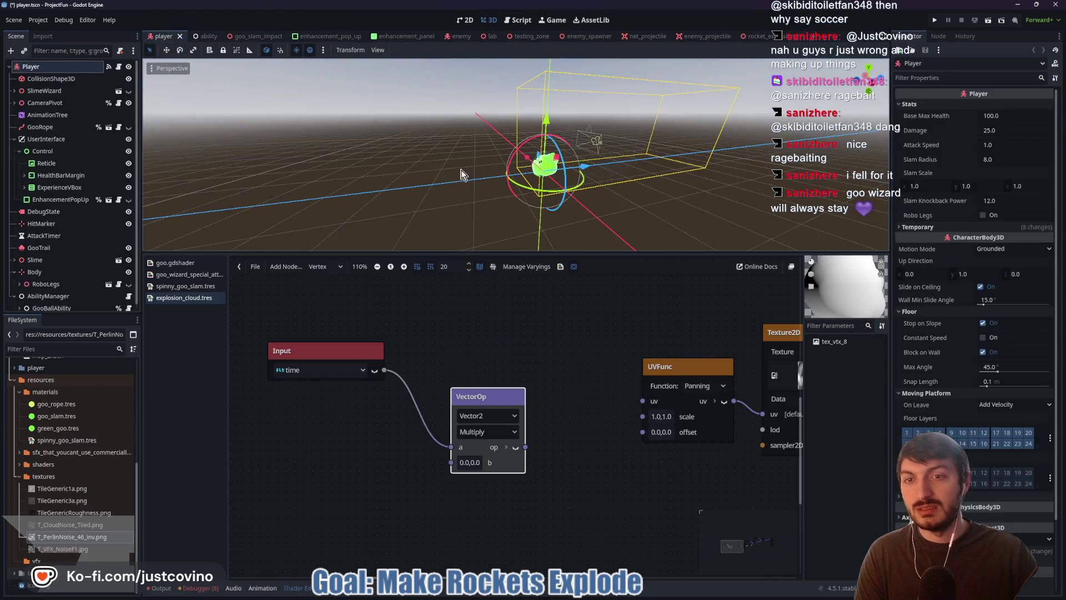
left_click(518, 20)
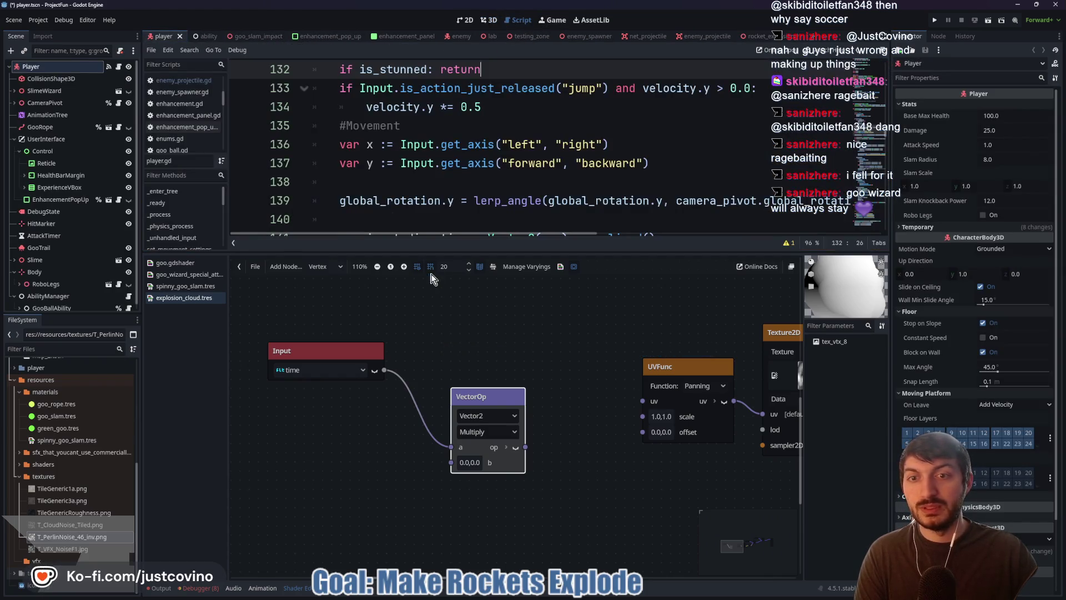
left_click_drag(428, 251, 429, 448)
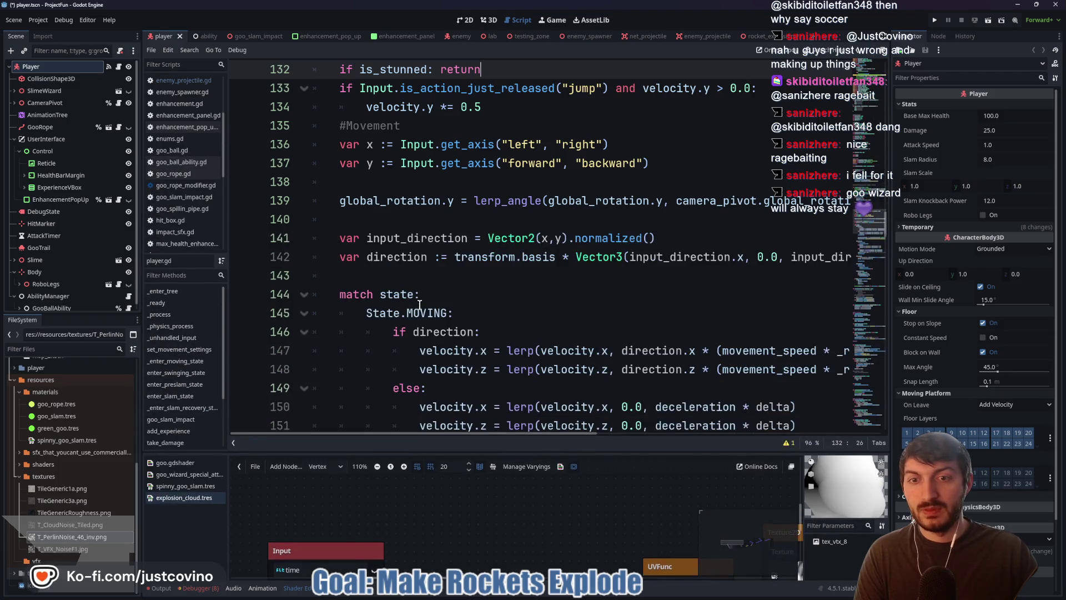
scroll(419, 306, "down", 15)
scroll(420, 307, "down", 1)
scroll(420, 306, "up", 12)
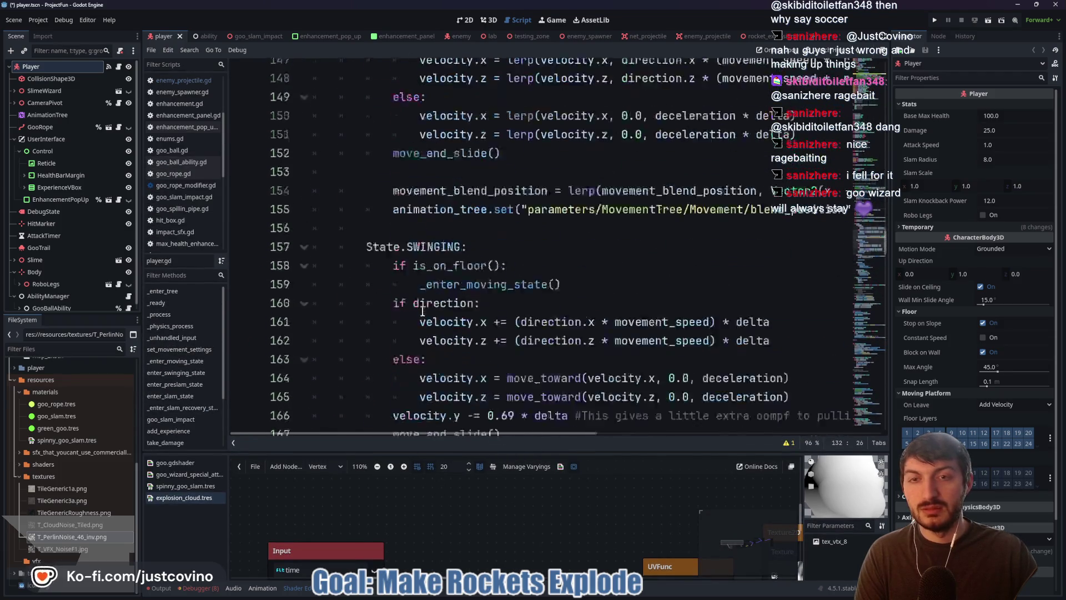
scroll(421, 310, "down", 12)
Step: Insert a shout-out comment to the tutorial creator ending '26 OCT' above func _unhandled_input
left_click(369, 219)
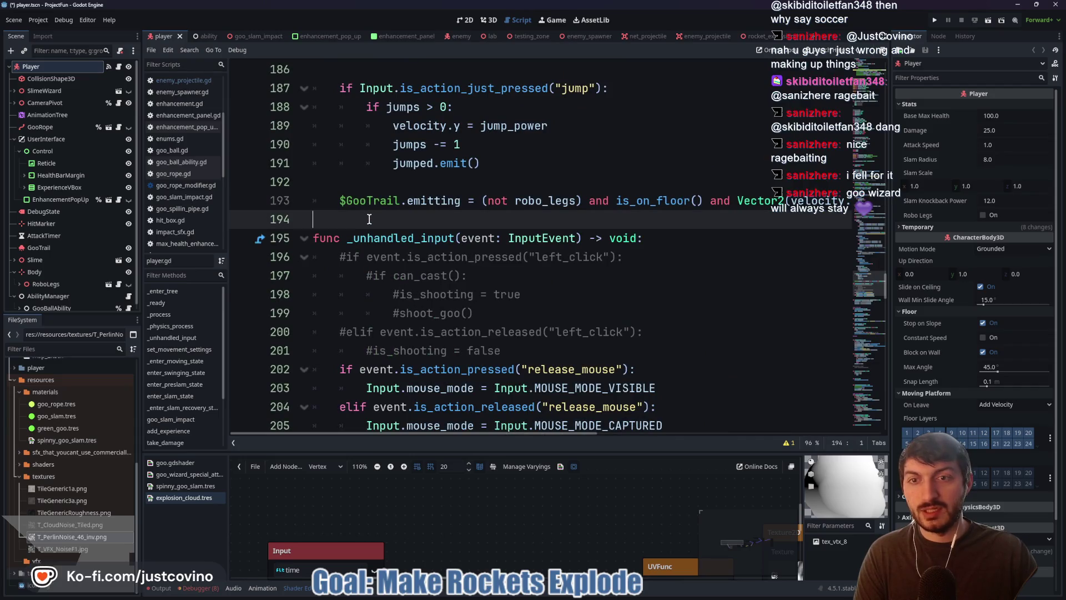
key("Return")
key("Return")
key("Return")
key("Up")
key("Up")
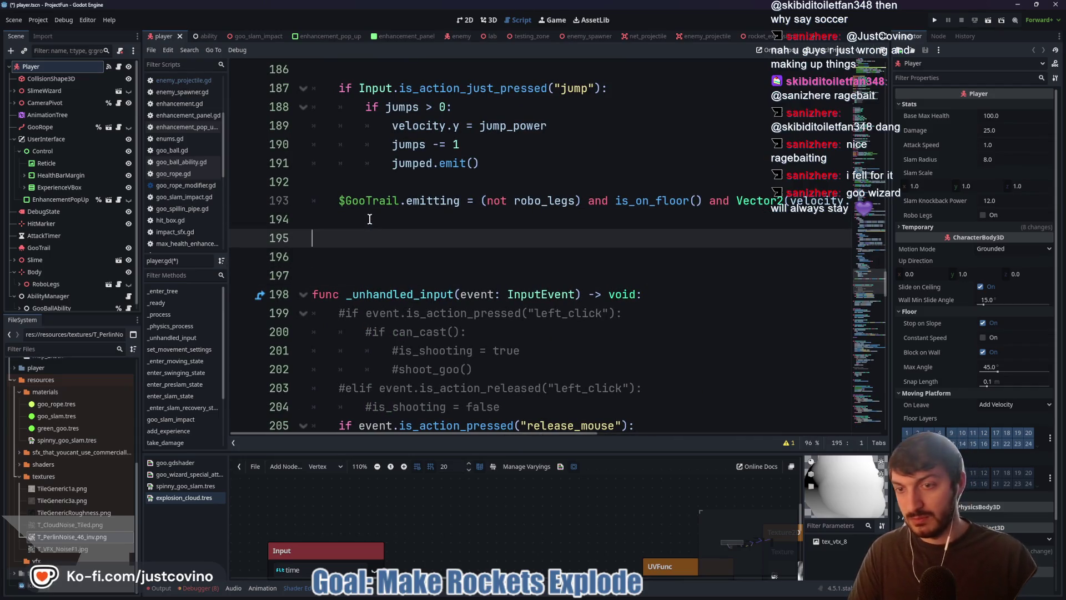
type("#goo wizard will always stay <3 - sanizhere")
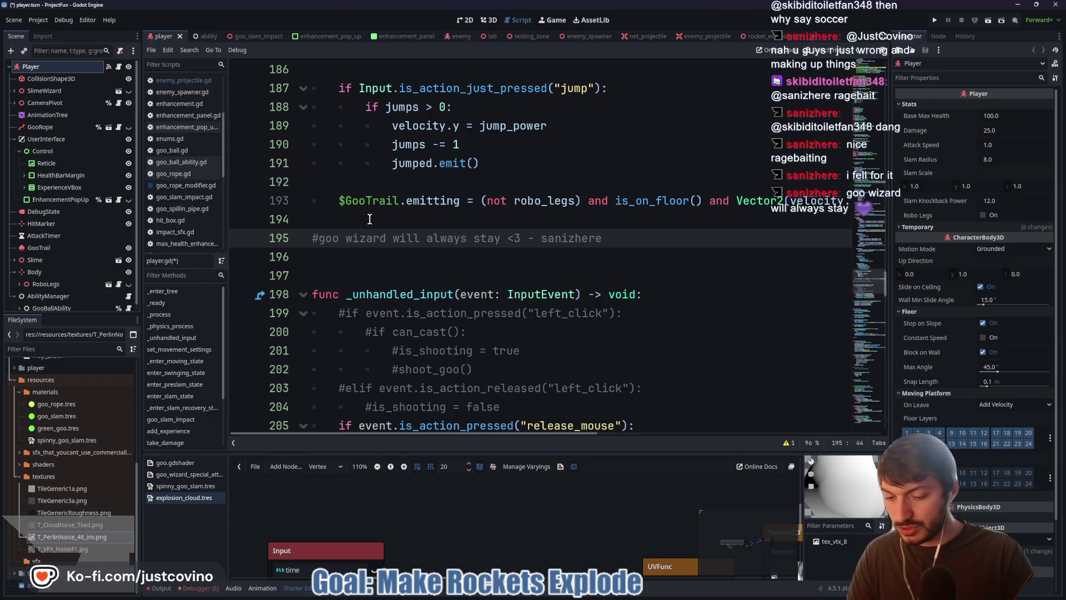
type(" 26 OCT")
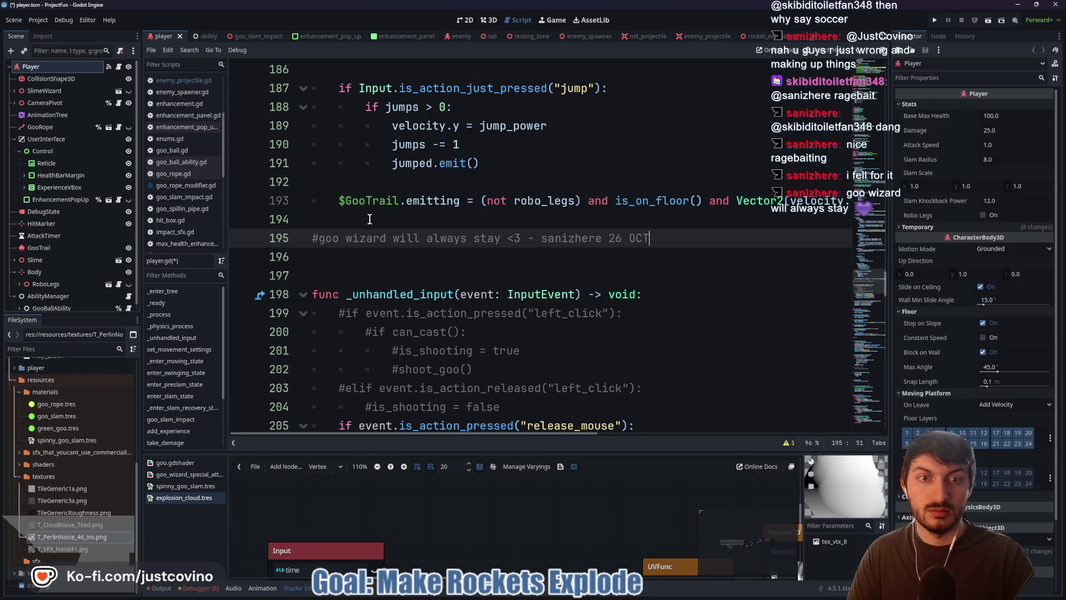
left_click(411, 223)
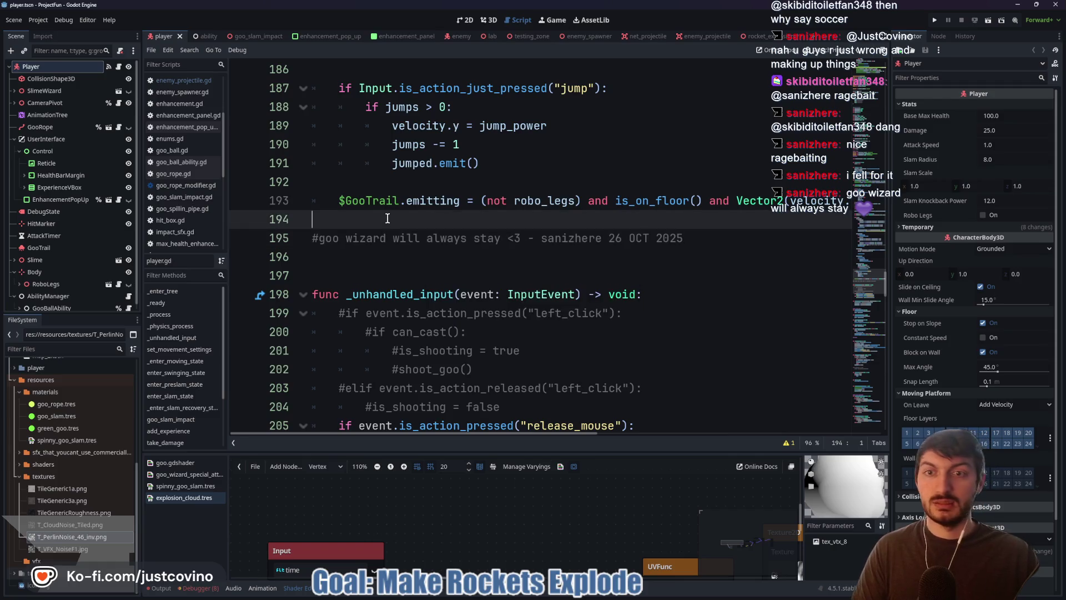
key("Return")
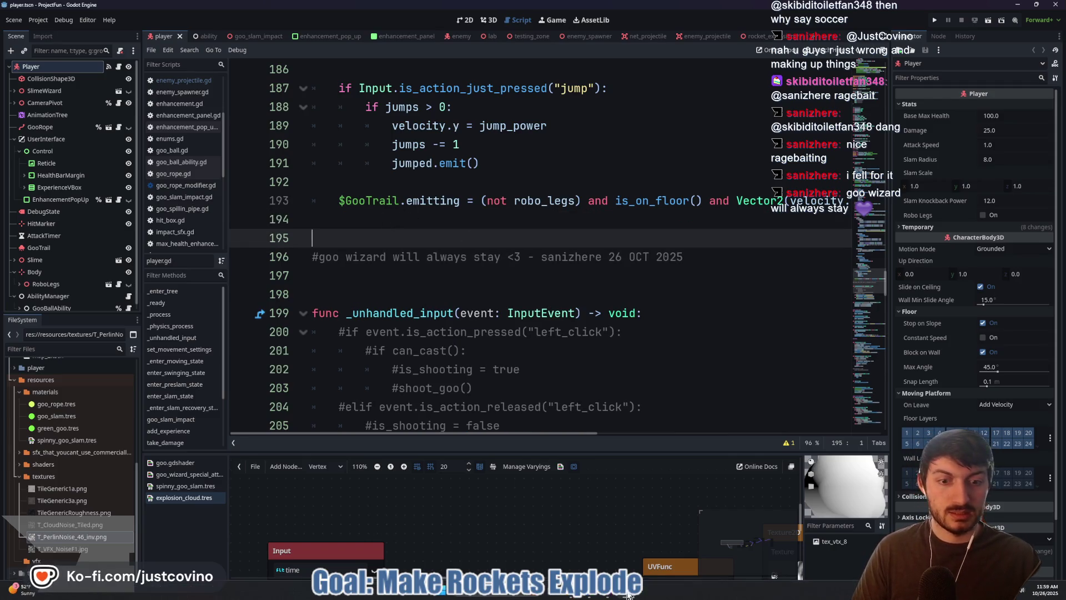
Step: Resume the tutorial video, then return to the Godot editor
left_click(592, 595)
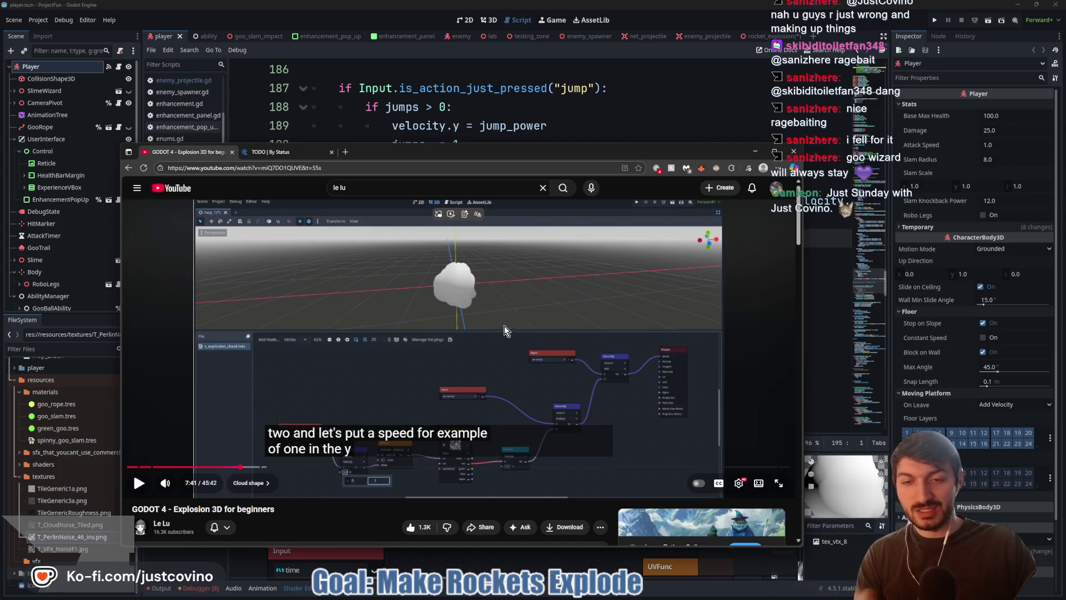
left_click(504, 327)
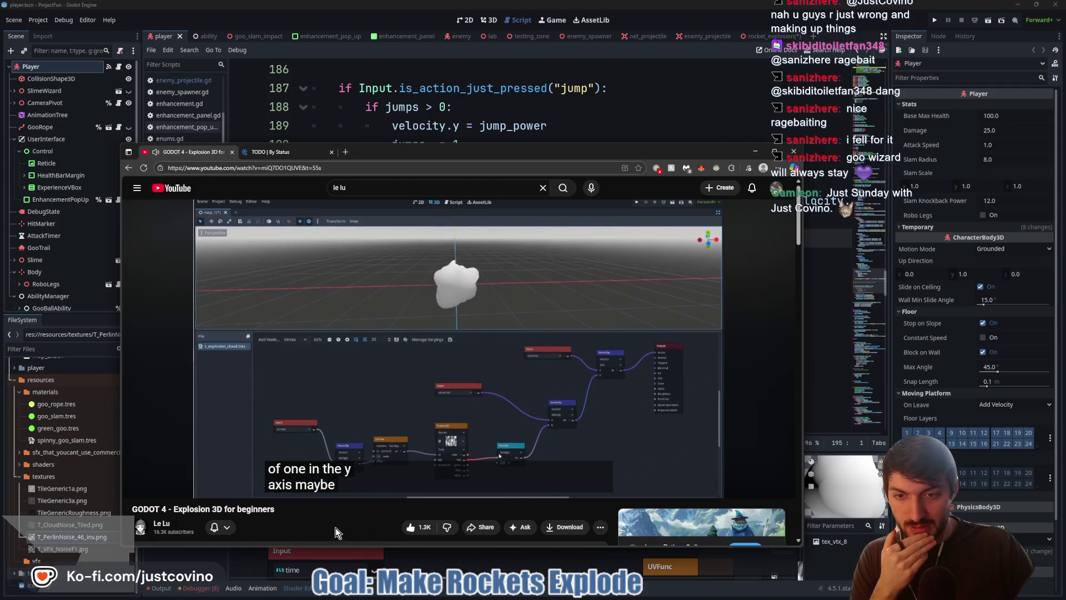
left_click(811, 349)
left_click(812, 348)
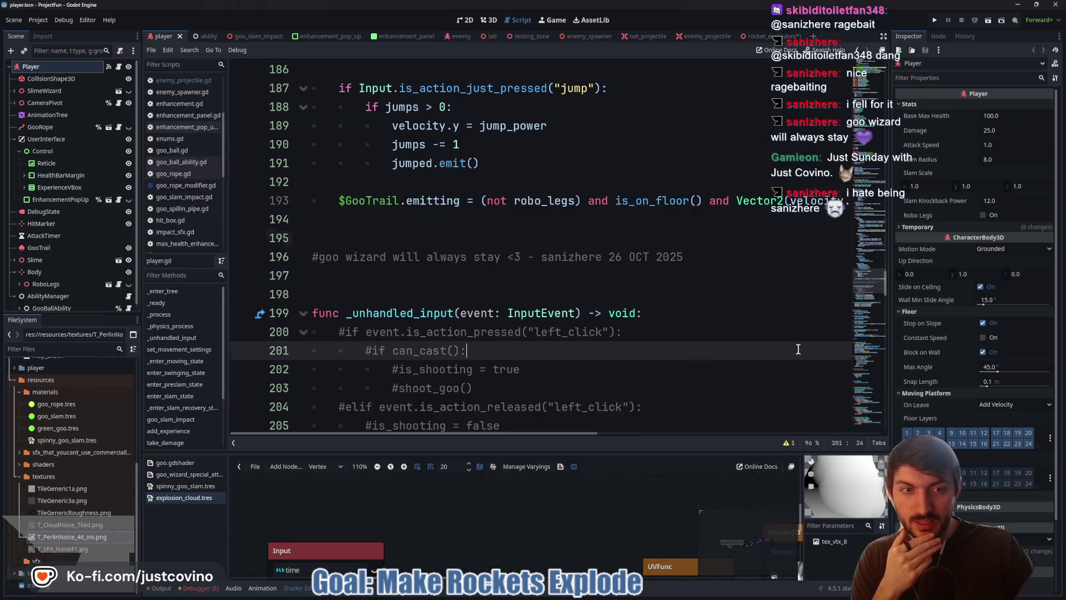
Step: In rocket_explosion's shader, set the Multiply's b to (0, 1) and wire it into UVFunc offset
left_click(761, 38)
left_click(486, 21)
left_click_drag(494, 452, 494, 290)
scroll(576, 209, "down", 2)
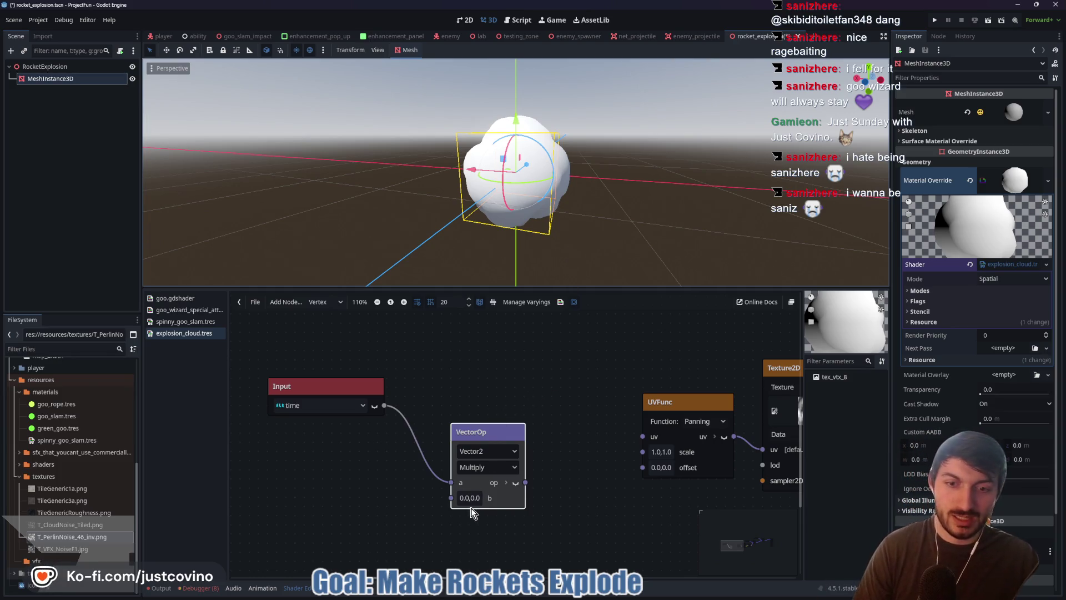
left_click(466, 498)
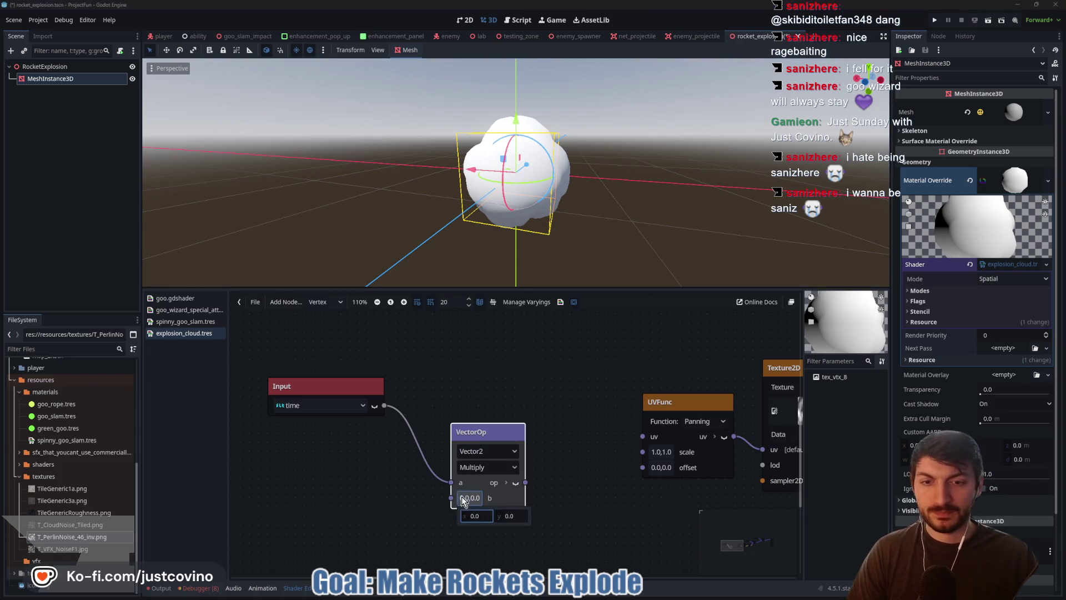
left_click(517, 516)
type("1.0")
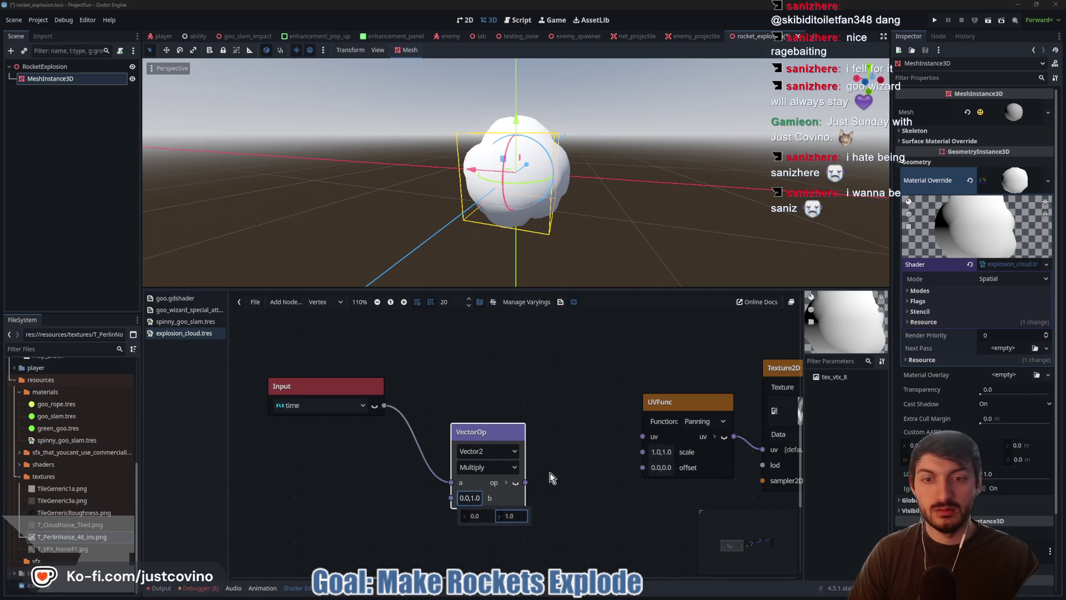
left_click(523, 479)
scroll(572, 477, "right", 2)
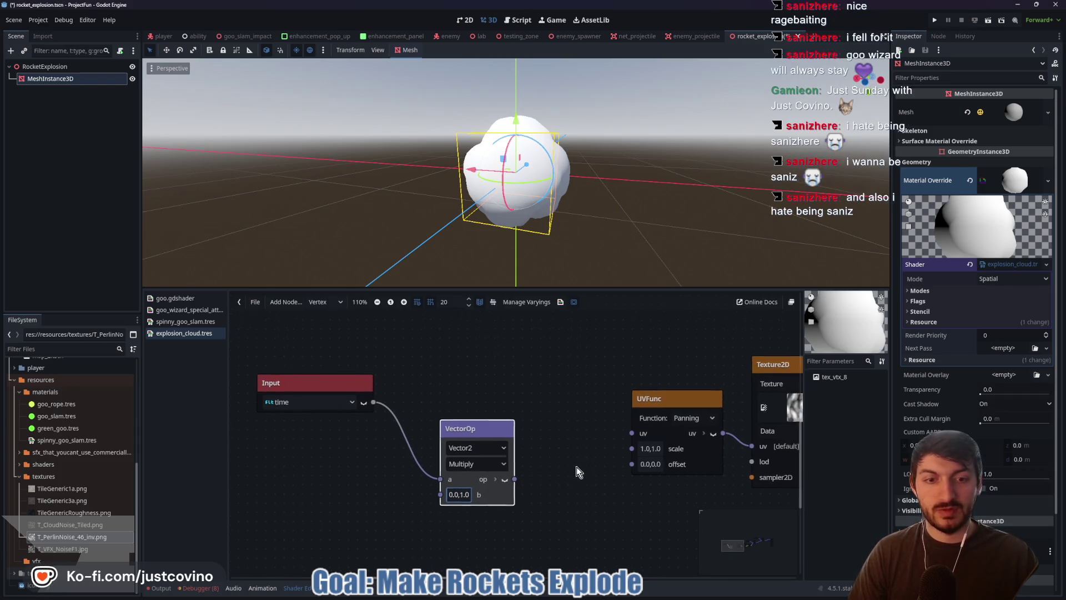
left_click_drag(466, 473, 584, 458)
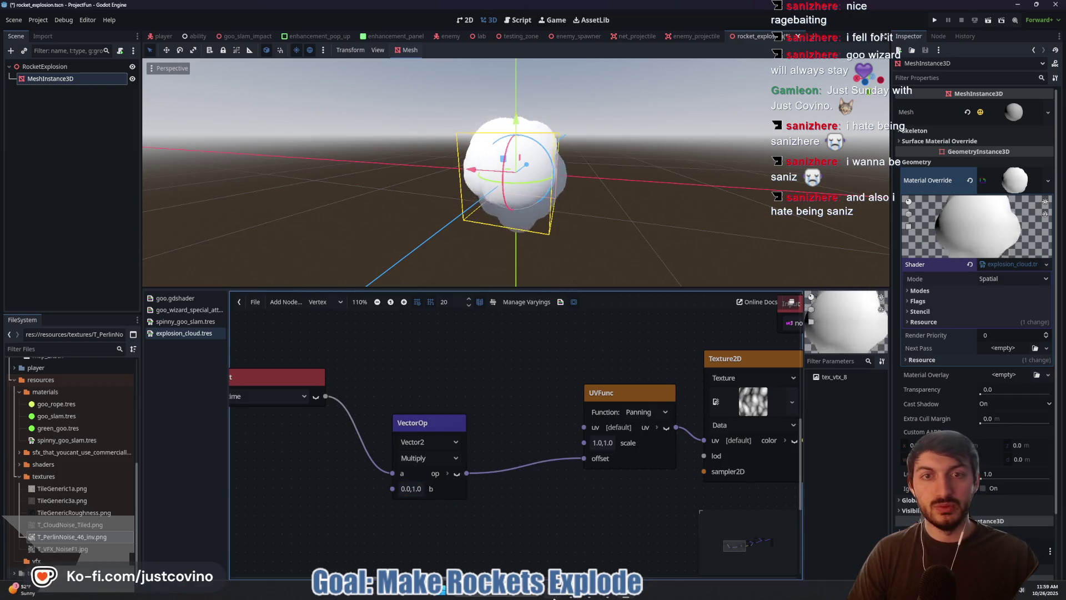
Step: Play the tutorial briefly, pause it, and return to the Godot editor
mouse_move(593, 596)
left_click(588, 547)
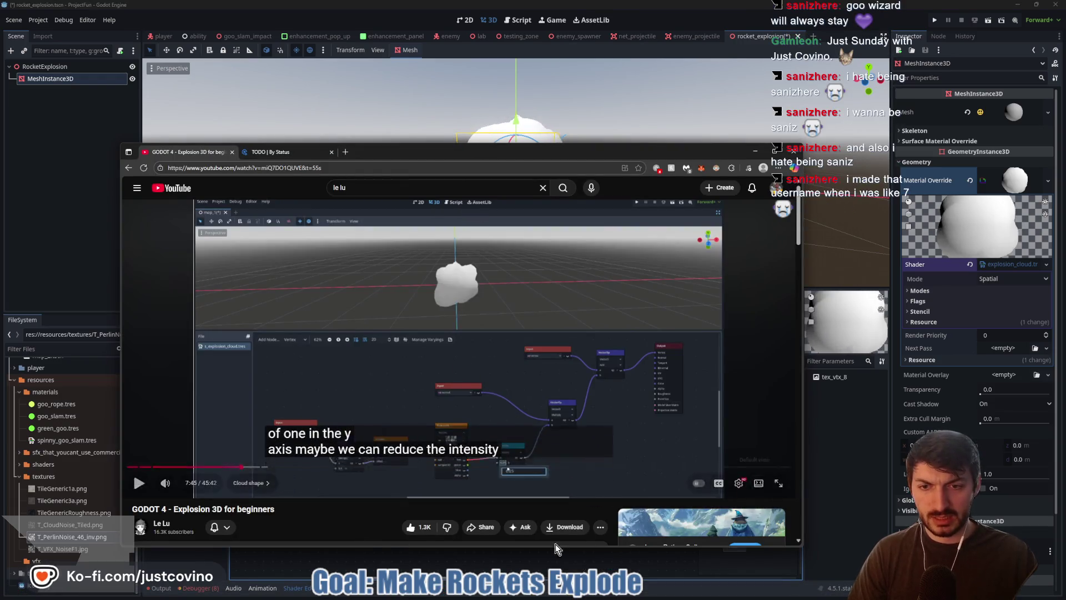
left_click(398, 381)
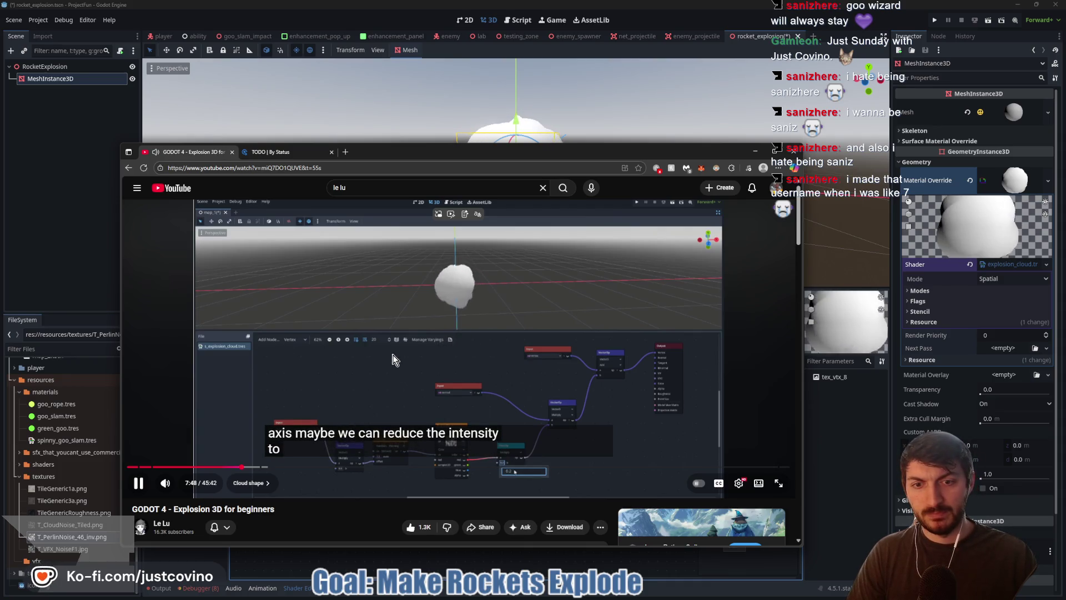
left_click(667, 399)
left_click(499, 369)
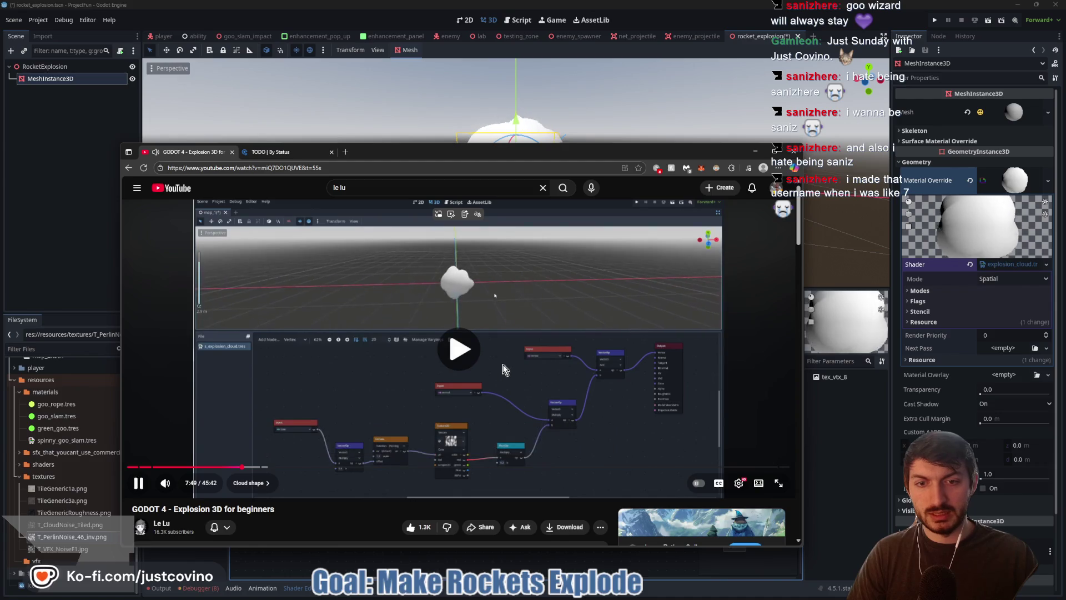
key("space")
left_click(844, 441)
Step: Set the FloatOp noise multiplier to 0.2 and orbit the preview to check the smoother sphere
left_click_drag(657, 481, 411, 454)
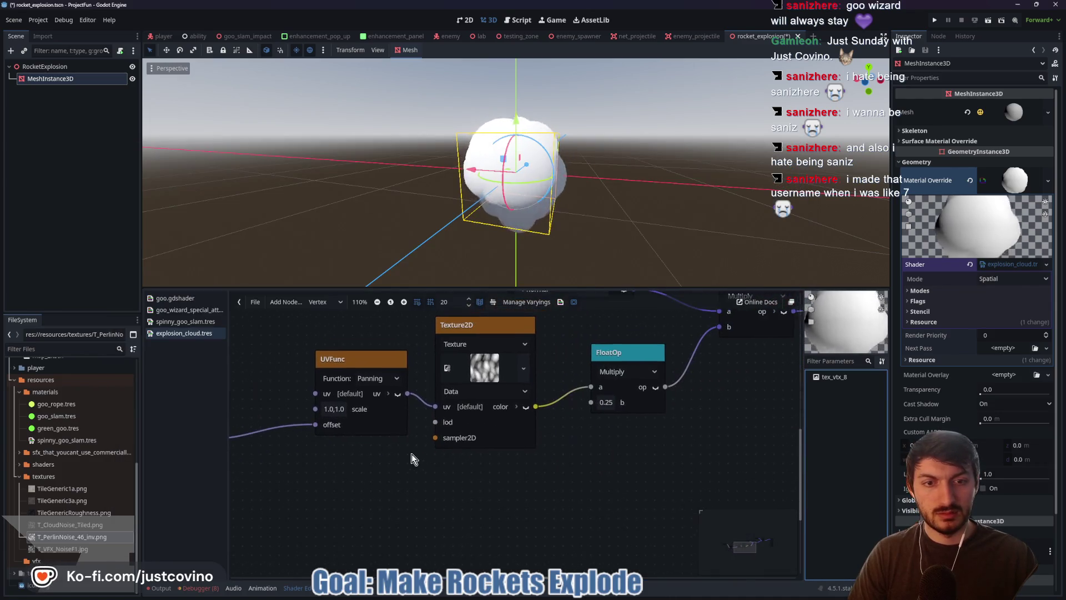
left_click(608, 402)
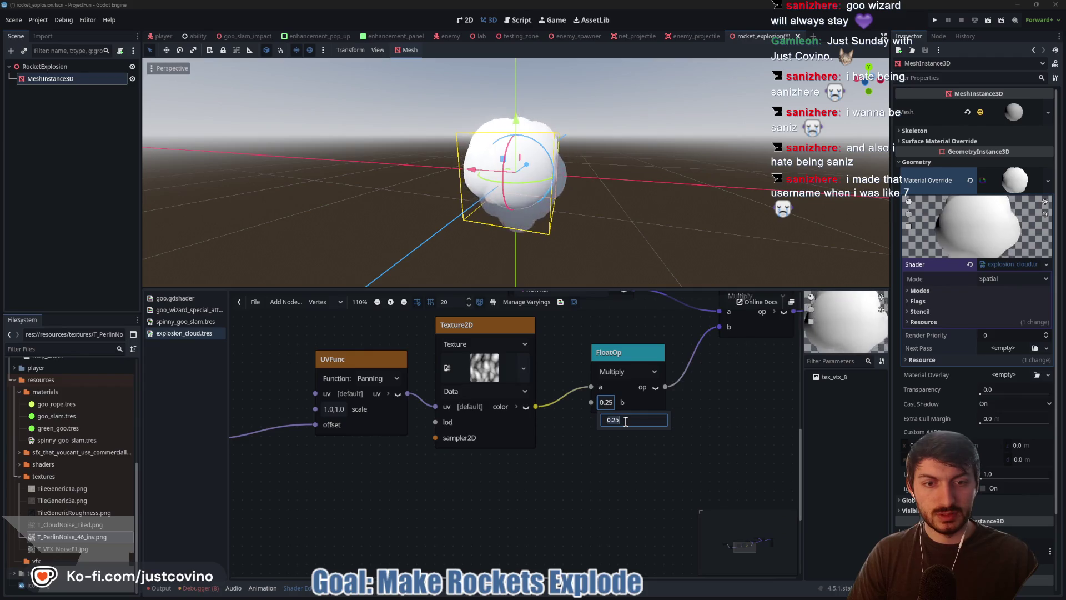
key("BackSpace")
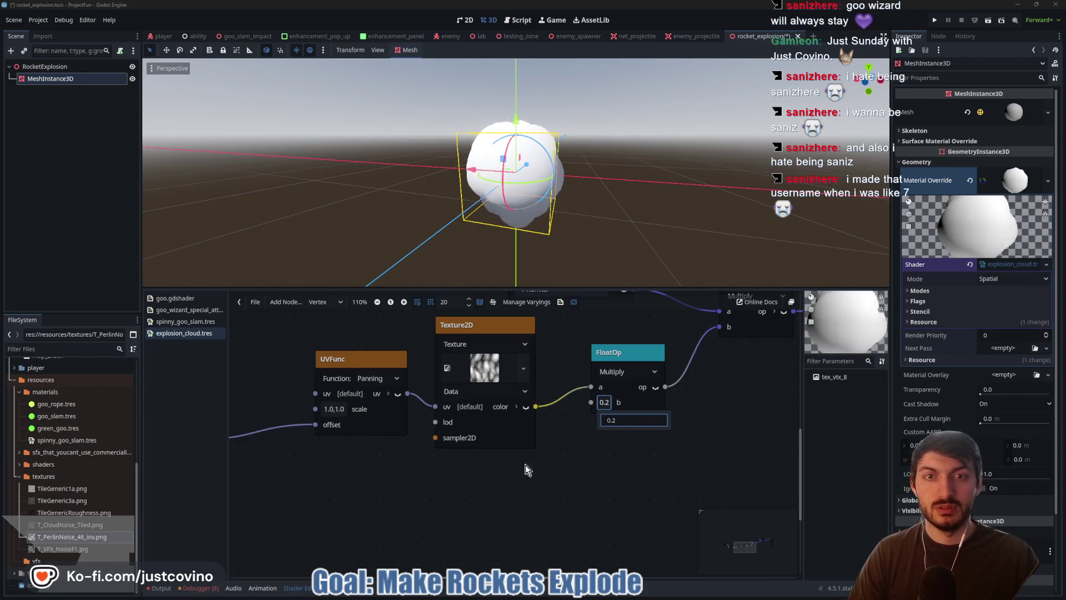
left_click(409, 491)
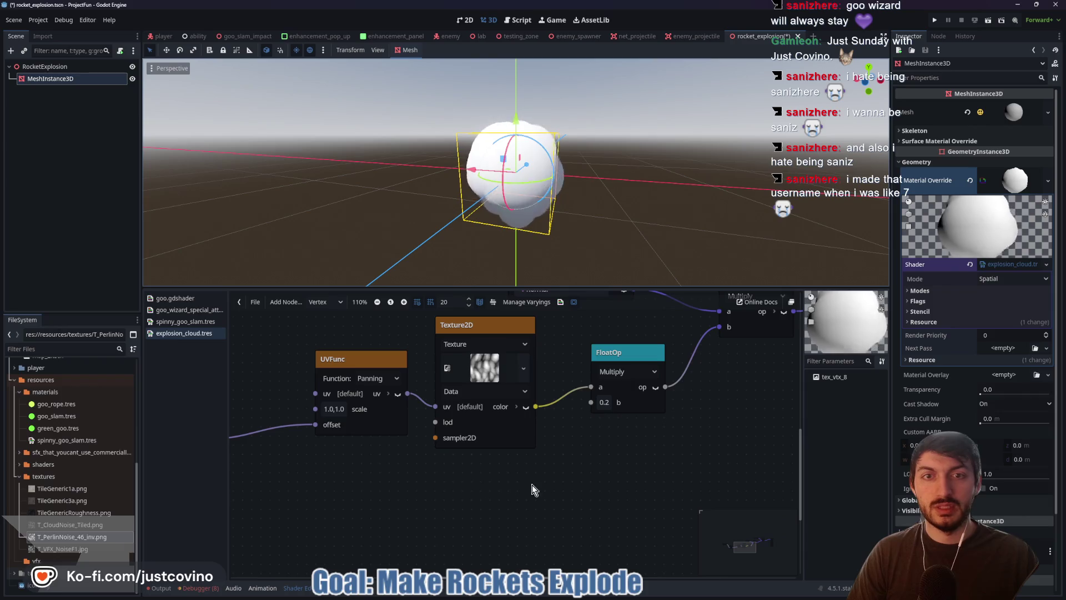
left_click_drag(659, 160, 451, 162)
left_click_drag(463, 183, 642, 167)
Step: Rearrange the time Input and VectorOp nodes in the shader graph
scroll(595, 199, "down", 3)
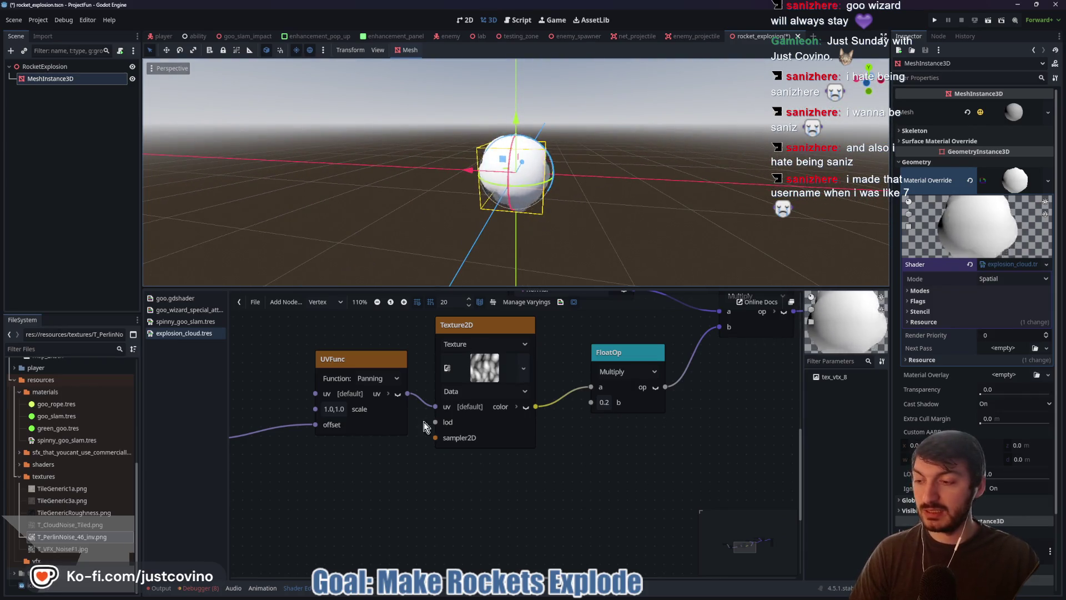
left_click_drag(408, 442, 489, 437)
scroll(510, 453, "down", 4)
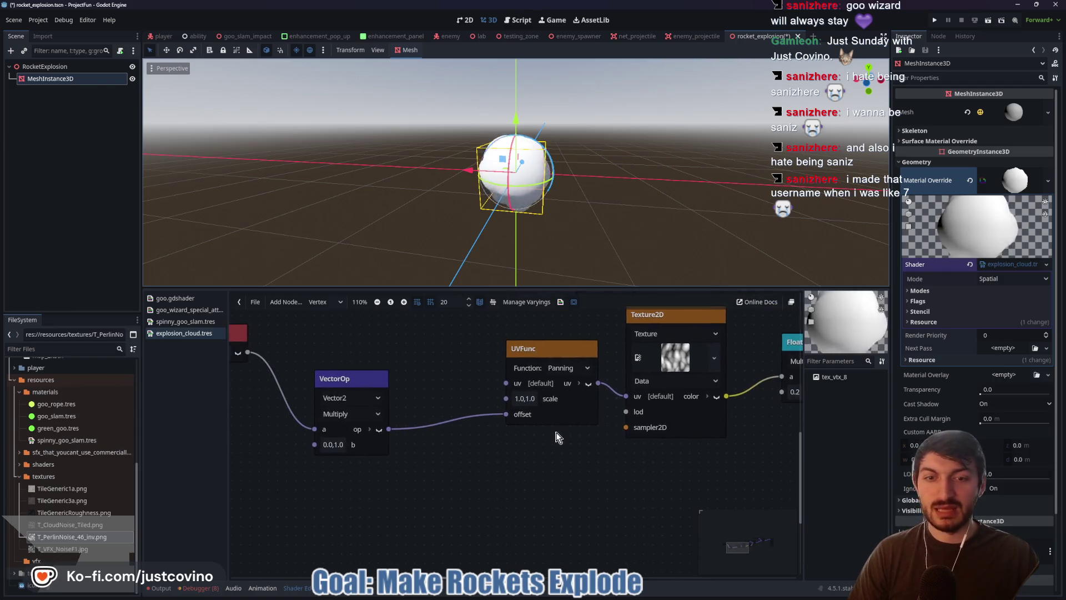
mouse_move(416, 409)
left_mouse_down()
mouse_move(449, 410)
mouse_move(434, 409)
left_mouse_up()
left_click_drag(313, 380, 341, 375)
left_click_drag(348, 477, 373, 470)
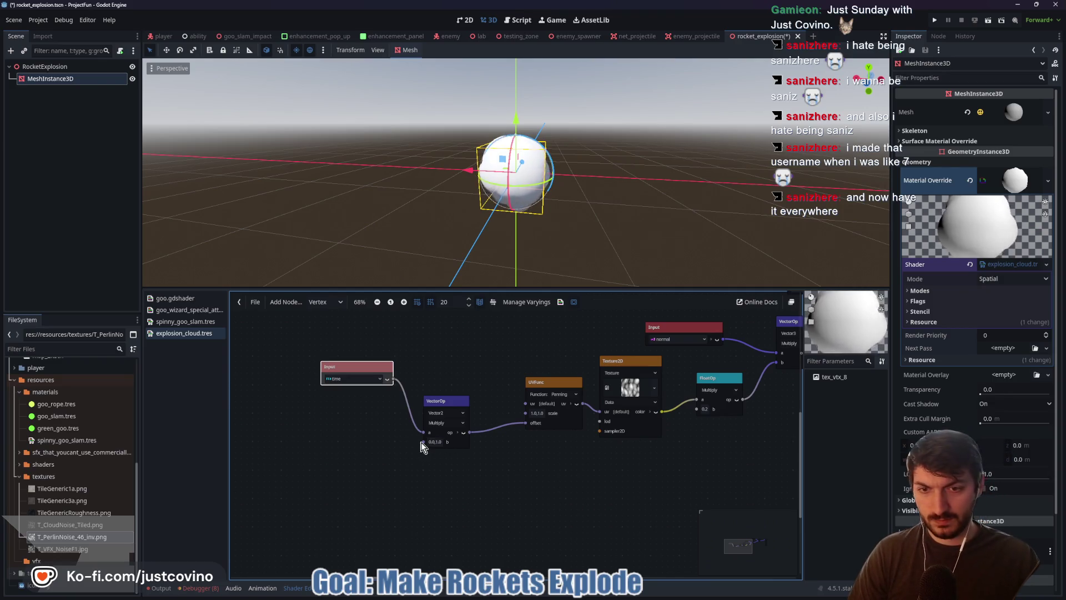
Step: Add a Vector2Parameter named XYSpeed feeding the VectorOp's b input
left_click_drag(423, 443, 350, 455)
type("multiply")
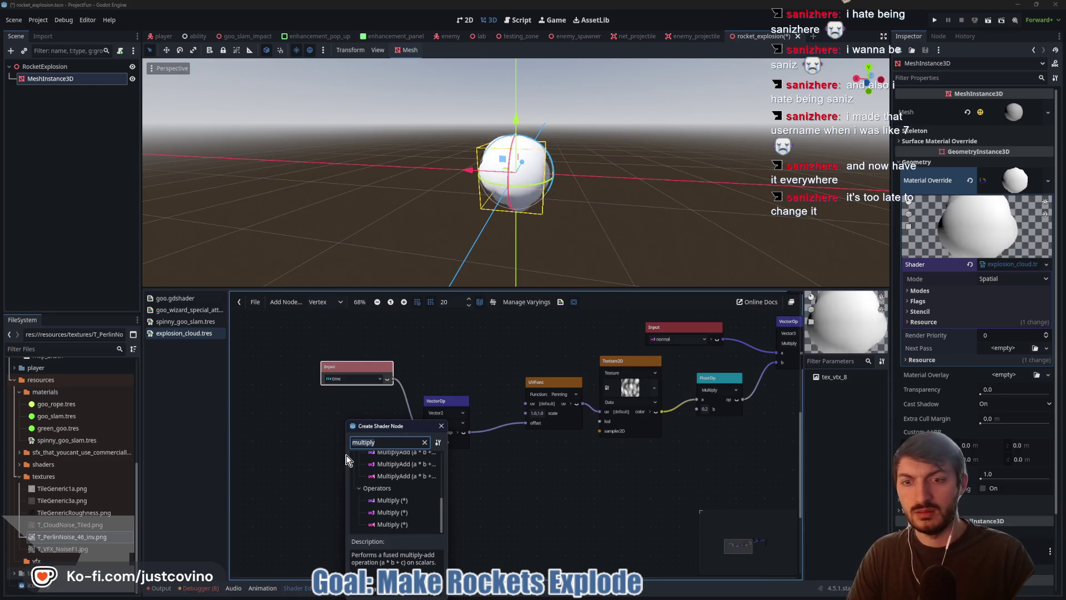
key("ctrl+a")
type("vector")
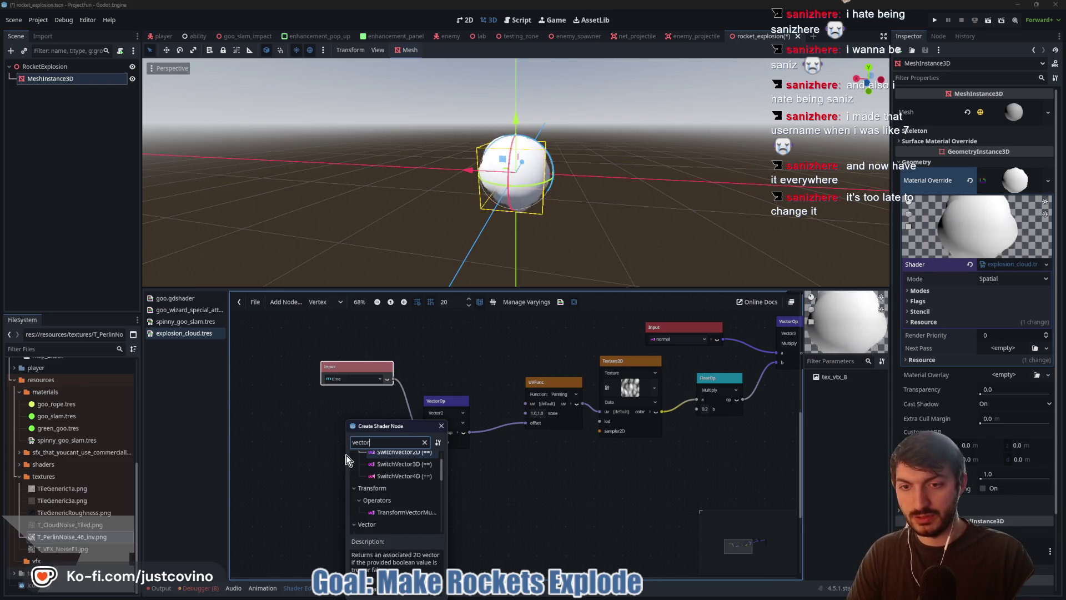
type("2para")
key("Return")
left_click_drag(381, 464, 321, 411)
left_click(335, 423)
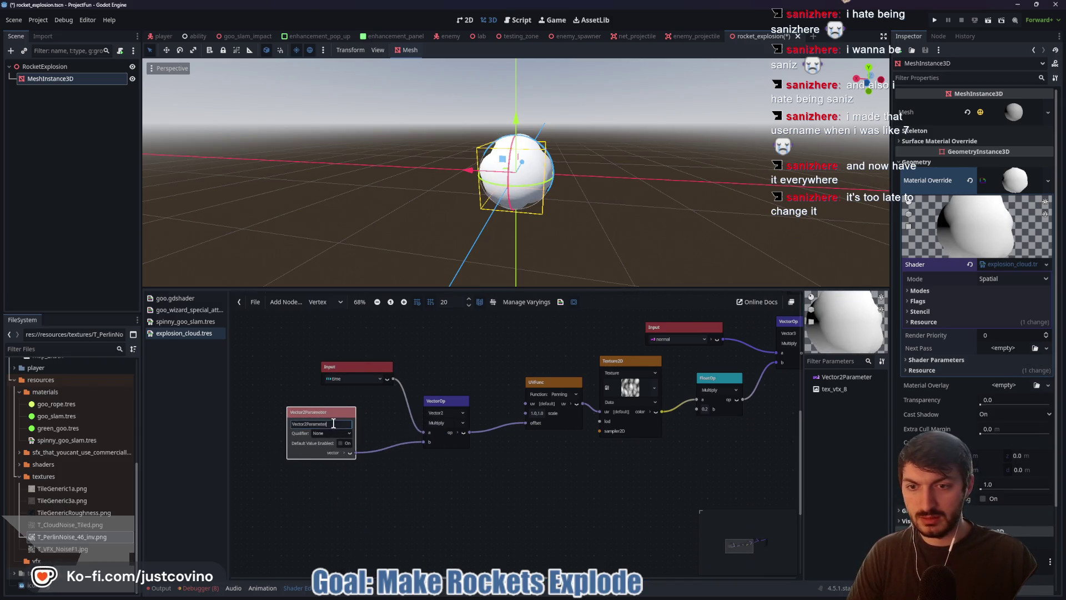
type("XYSpeed")
left_click(261, 431)
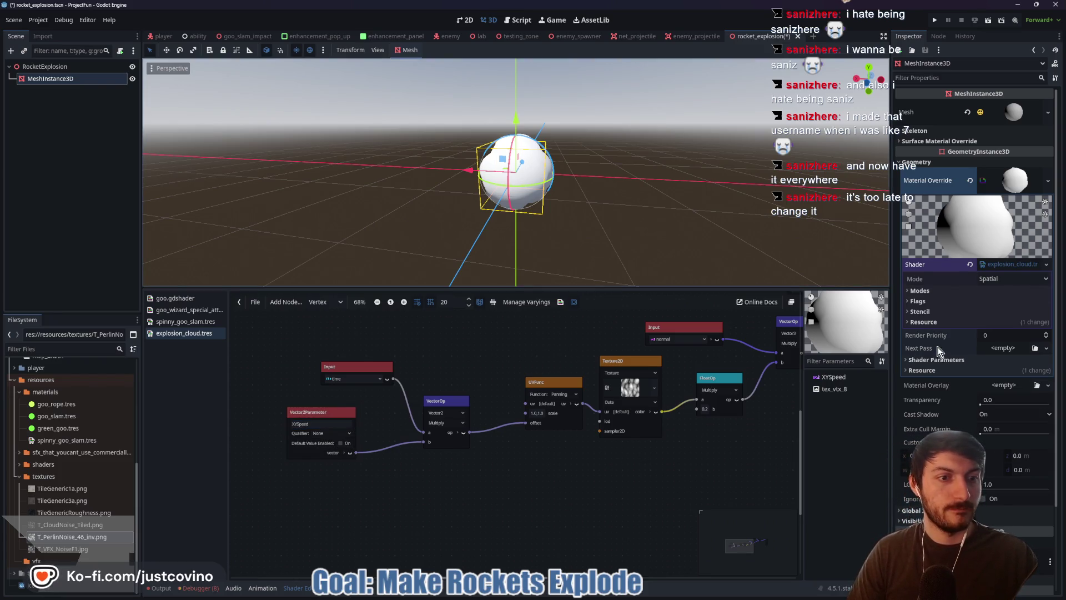
Step: In the material's Shader Parameters, leave XYSpeed at x 0.0 and y 1.0 after briefly trying x 0.2
left_click(936, 359)
left_click(1003, 384)
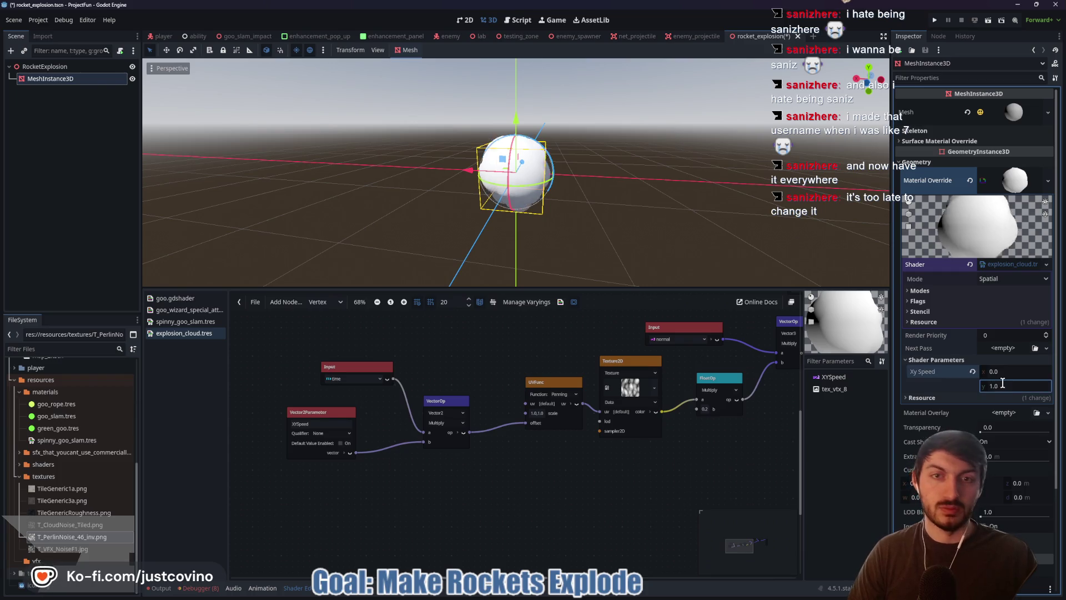
left_click(1006, 372)
type("0.")
key("Return")
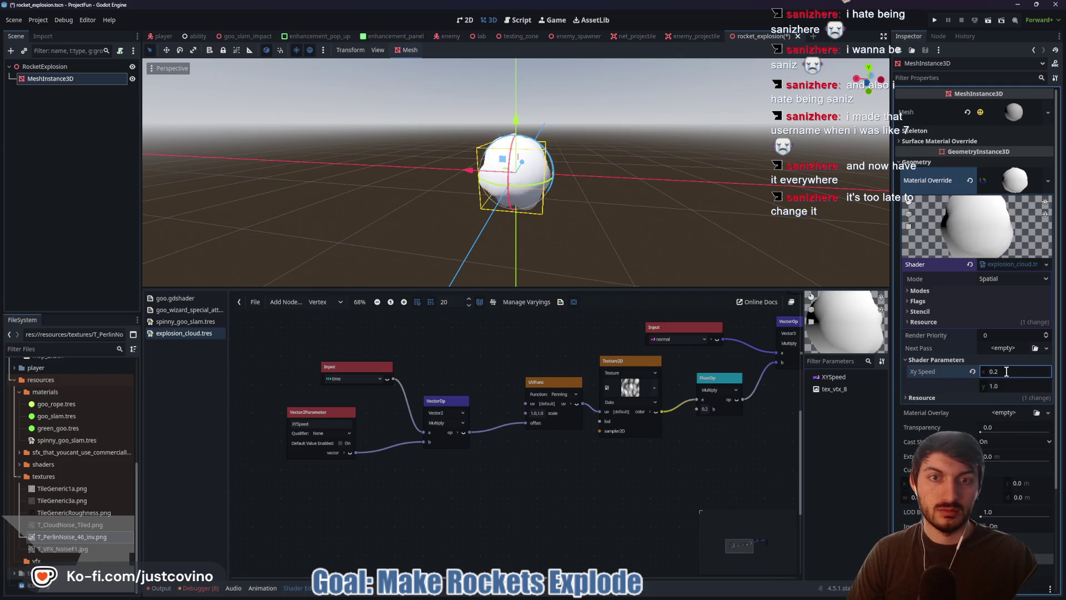
left_click_drag(499, 211, 722, 211)
left_click(1008, 370)
type("0")
key("Return")
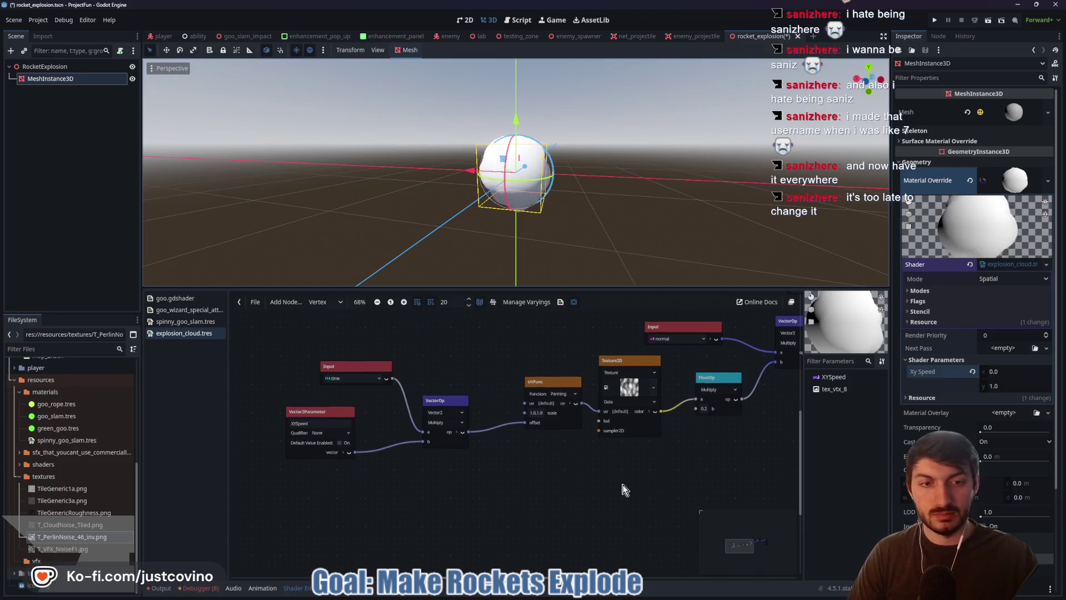
Step: Shift the UVFunc and Texture2D nodes left, test a 1.0 noise multiplier, then restore 0.2
scroll(633, 486, "right", 3)
left_click_drag(492, 383, 475, 379)
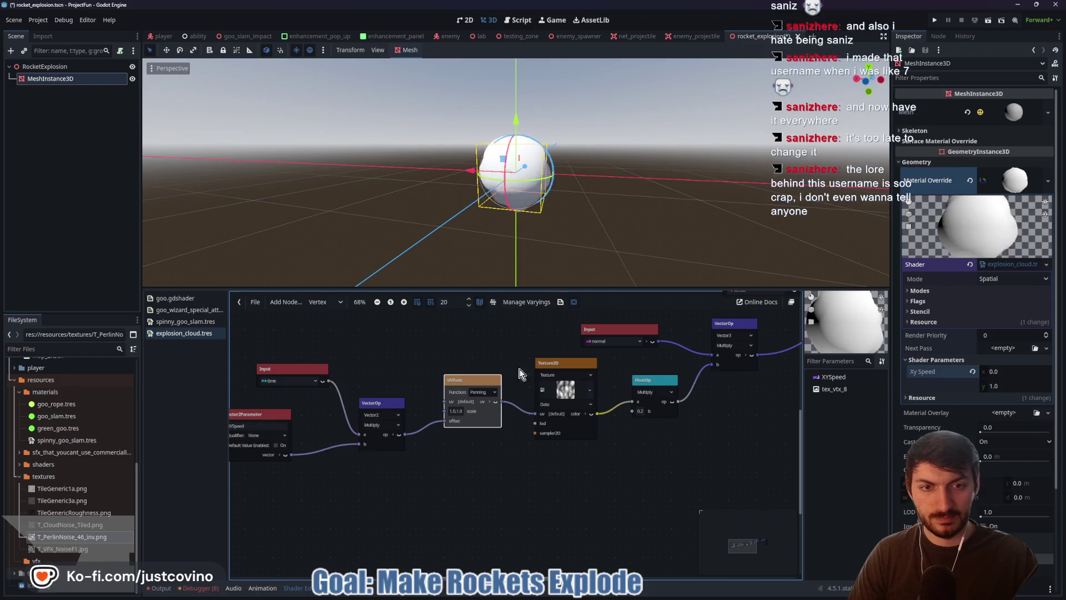
left_click_drag(573, 362, 562, 363)
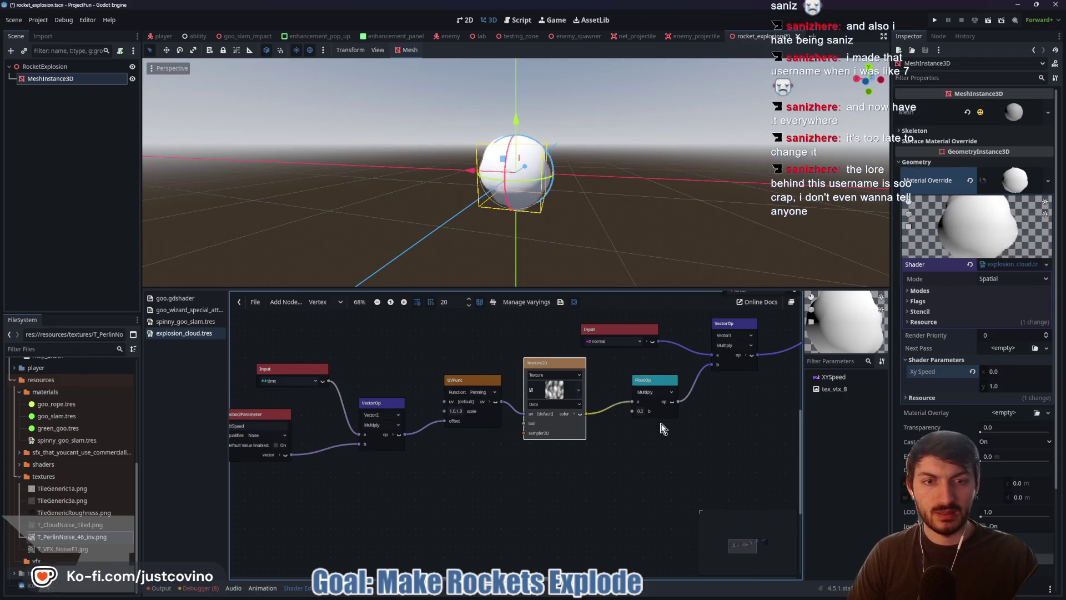
left_click(641, 412)
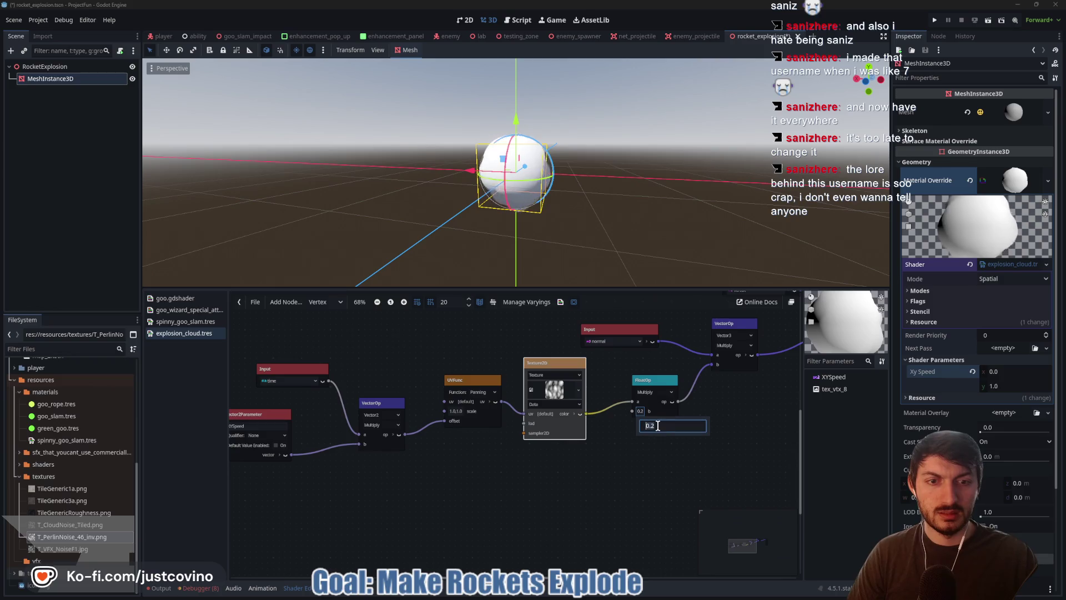
key("Return")
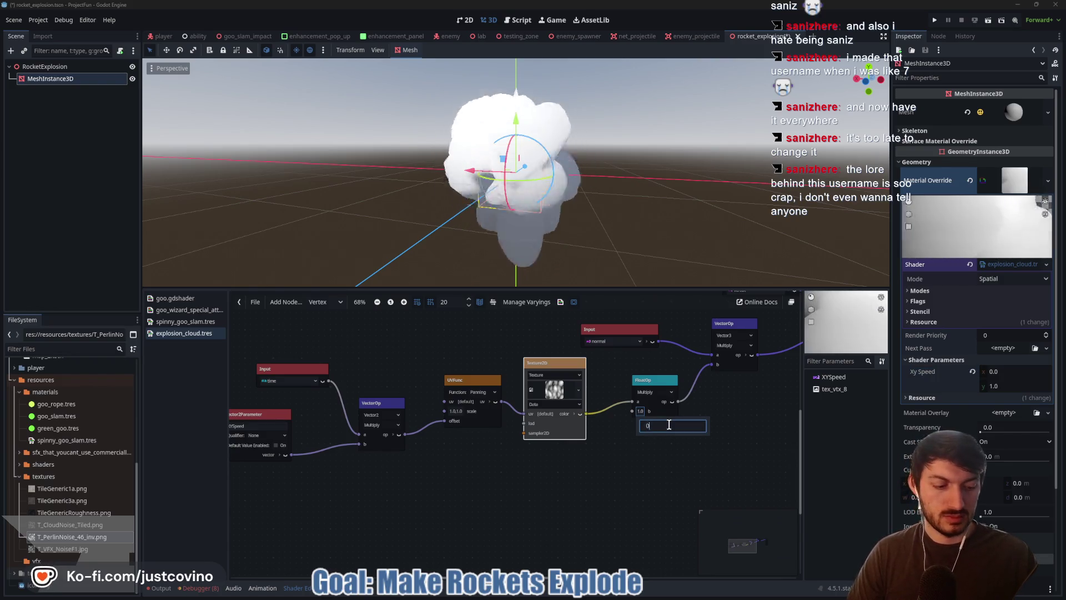
type("0.2")
key("Return")
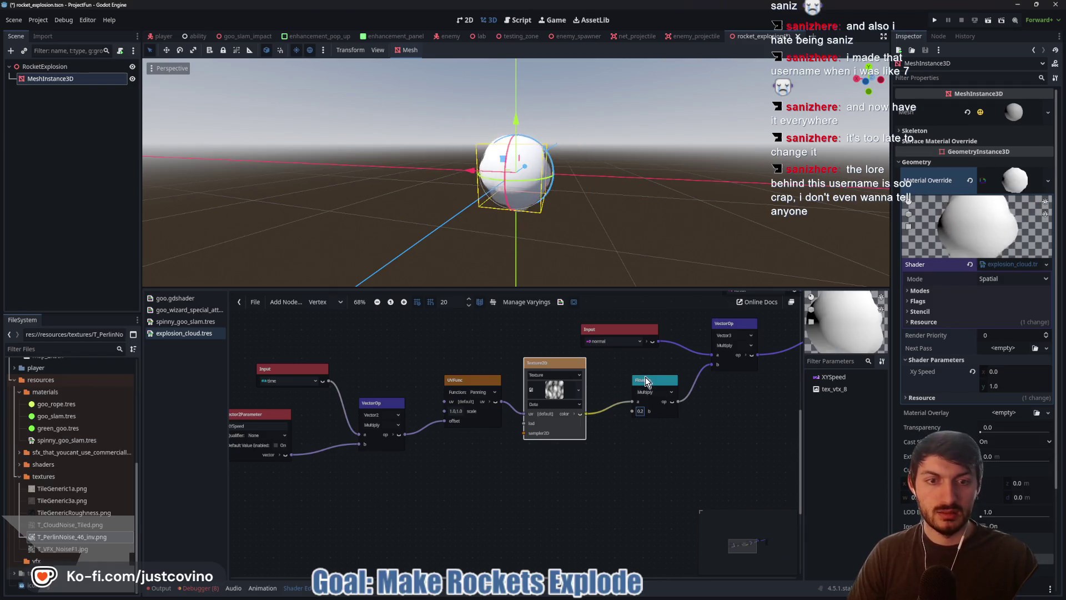
Step: Add a CloudNoiseIntensity FloatParameter feeding the FloatOp's b input, set to 0.2
scroll(627, 472, "right", 3)
mouse_move(589, 378)
left_mouse_down()
mouse_move(618, 378)
mouse_move(557, 479)
left_mouse_up()
type("vector2para")
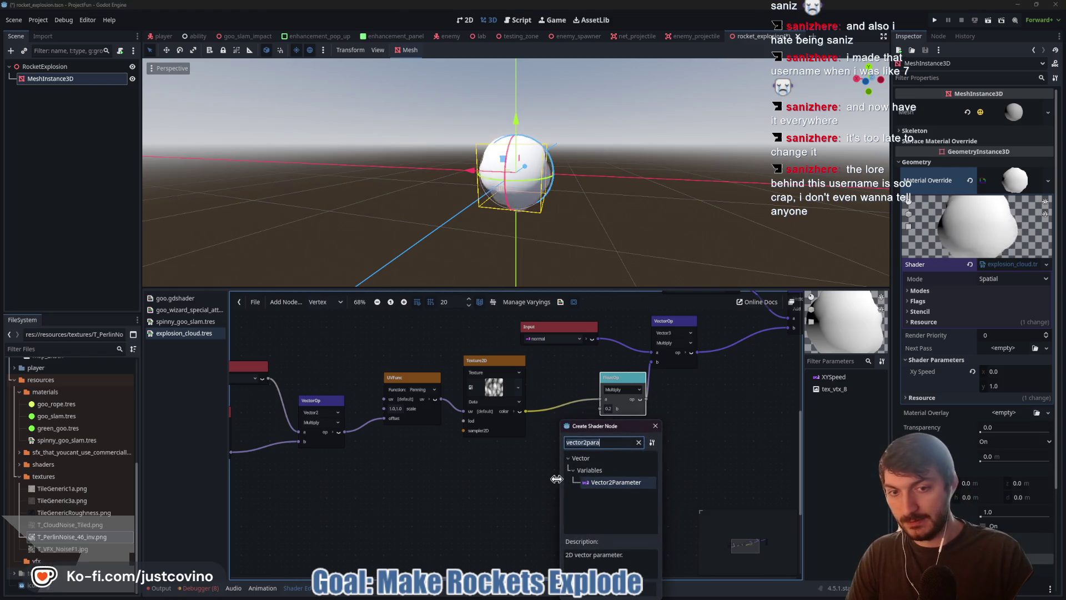
key("ctrl+BackSpace")
type("floatpara")
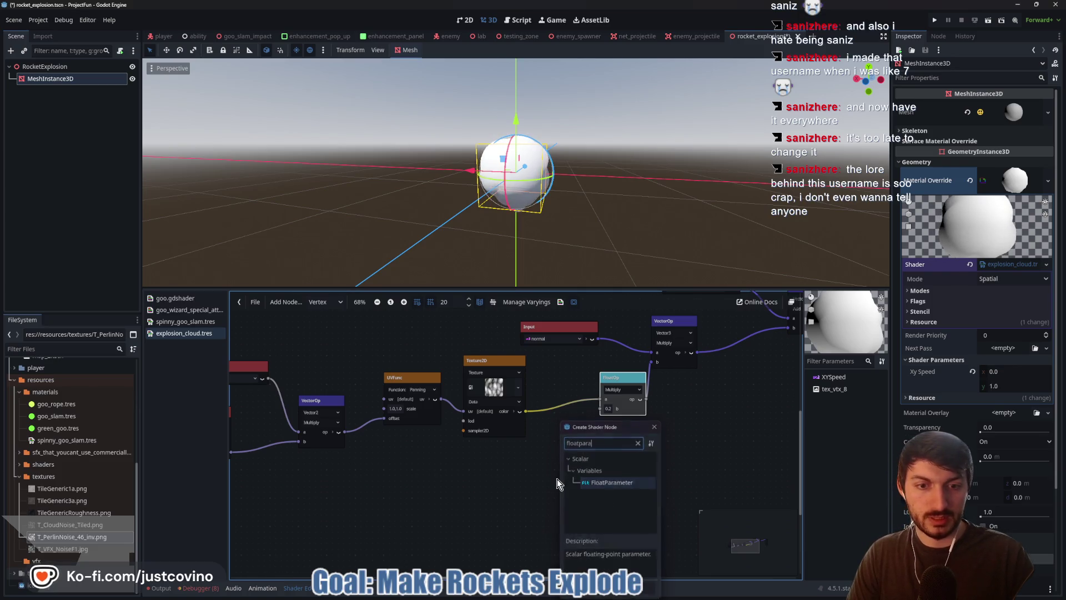
key("Return")
left_click(606, 496)
type("CloudNoiseIntensity")
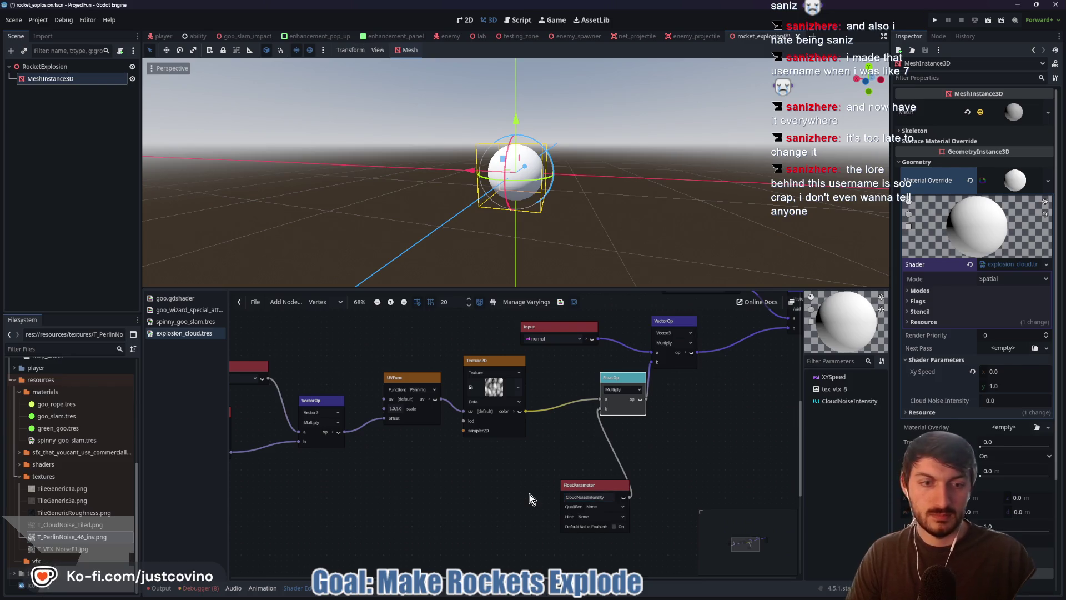
left_click(1010, 399)
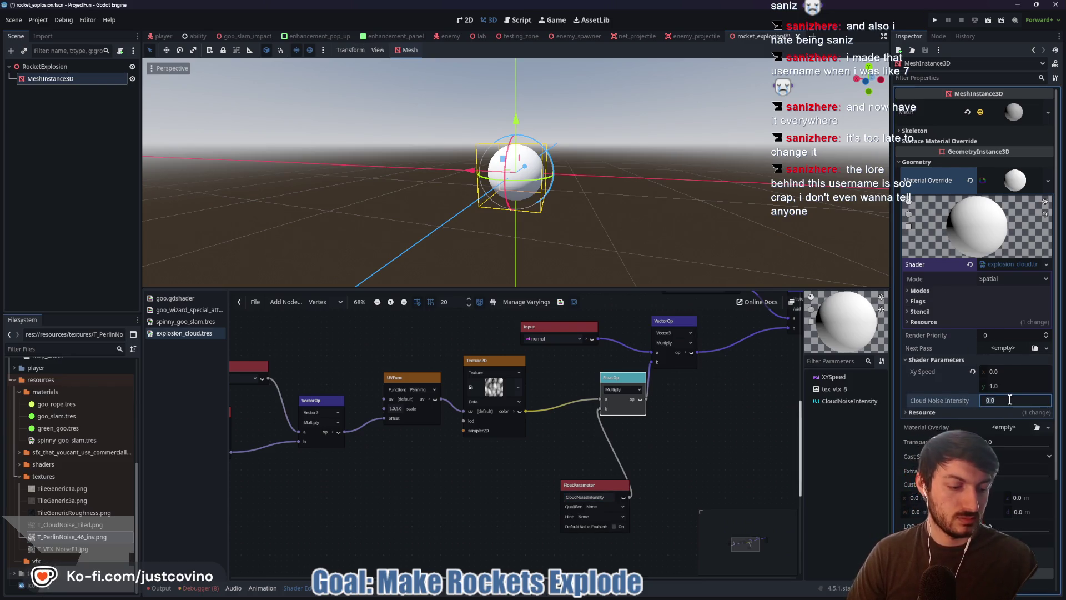
type("0.2")
Step: Tidy the float parameter, FloatOp, VectorOp, Texture2D and UVFunc node layout
mouse_move(587, 485)
left_mouse_down()
mouse_move(545, 448)
mouse_move(526, 452)
left_mouse_up()
left_click_drag(639, 378, 632, 394)
left_click_drag(672, 319, 705, 324)
mouse_move(491, 367)
left_mouse_down()
mouse_move(476, 364)
mouse_move(475, 352)
left_mouse_up()
left_click_drag(621, 390, 632, 384)
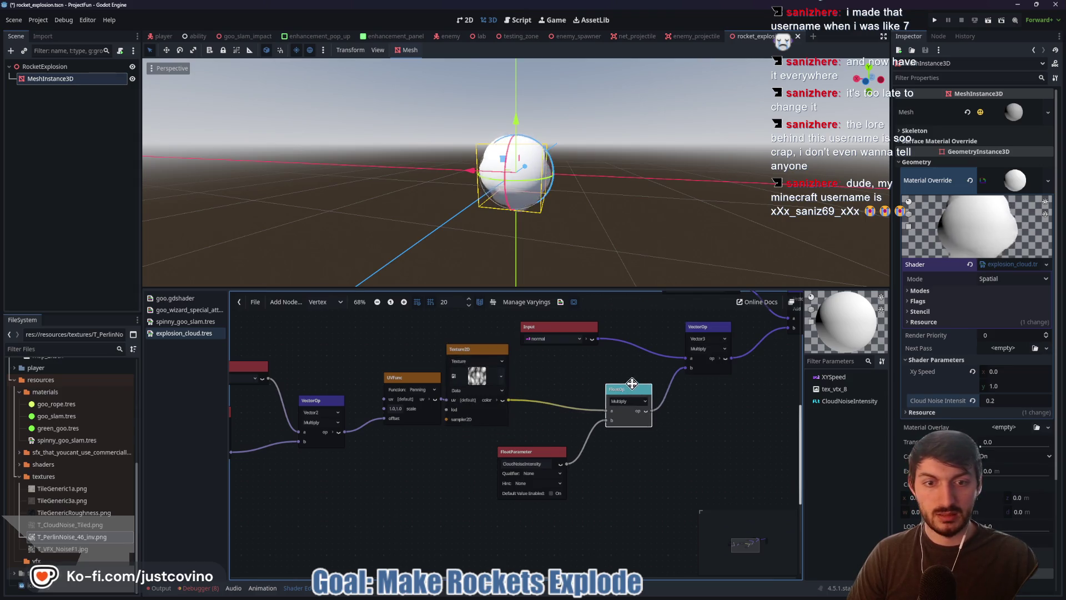
left_click_drag(545, 451, 563, 441)
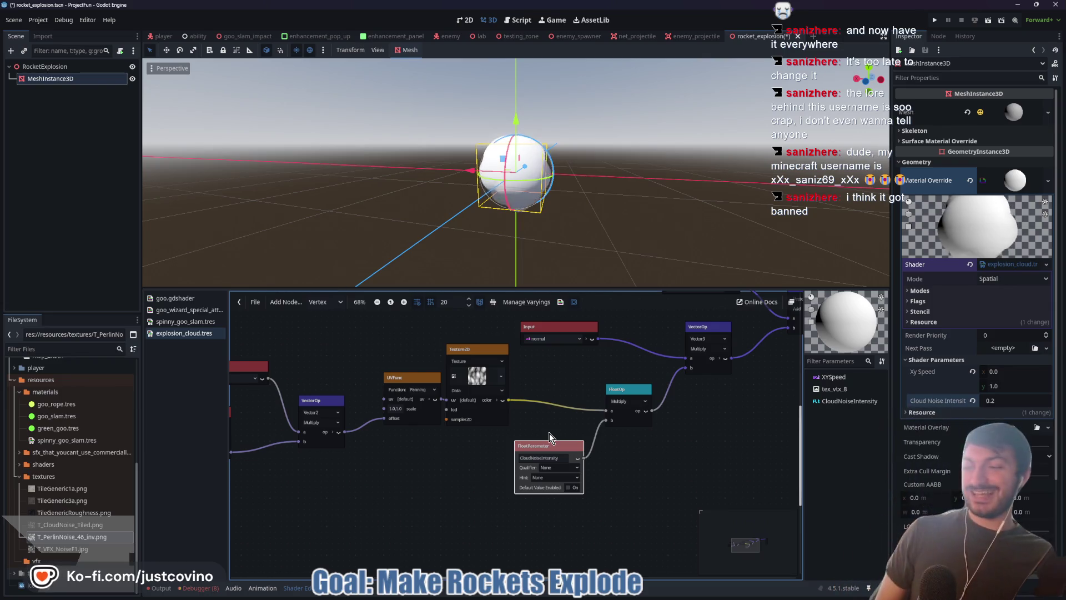
left_click_drag(429, 468, 556, 486)
left_click_drag(544, 395, 533, 395)
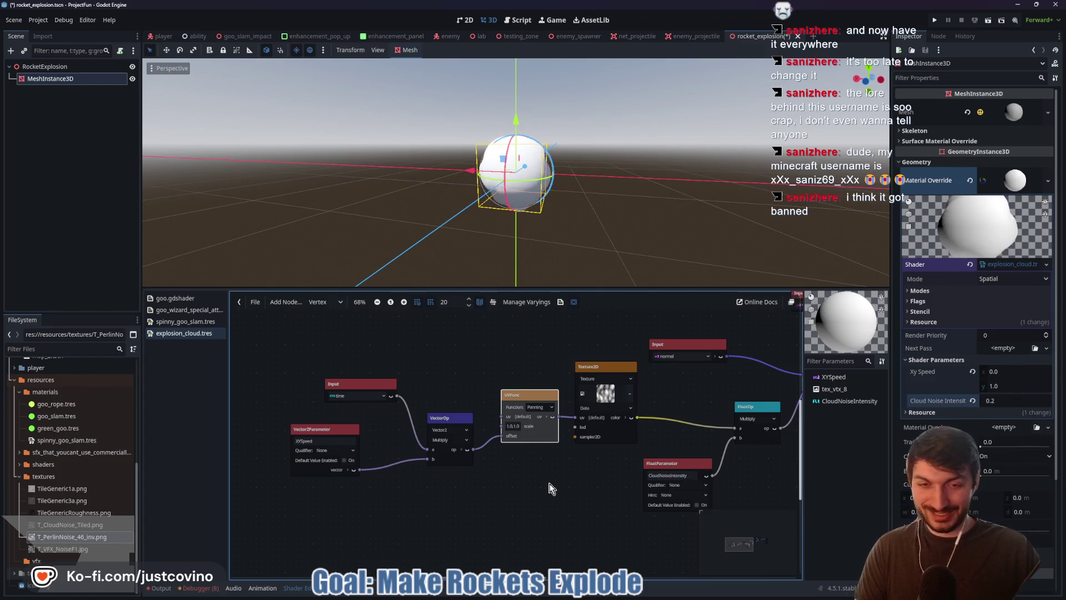
Step: Resume the GODOT 4 - Explosion 3D tutorial video in the browser from about 7:50
left_click(589, 595)
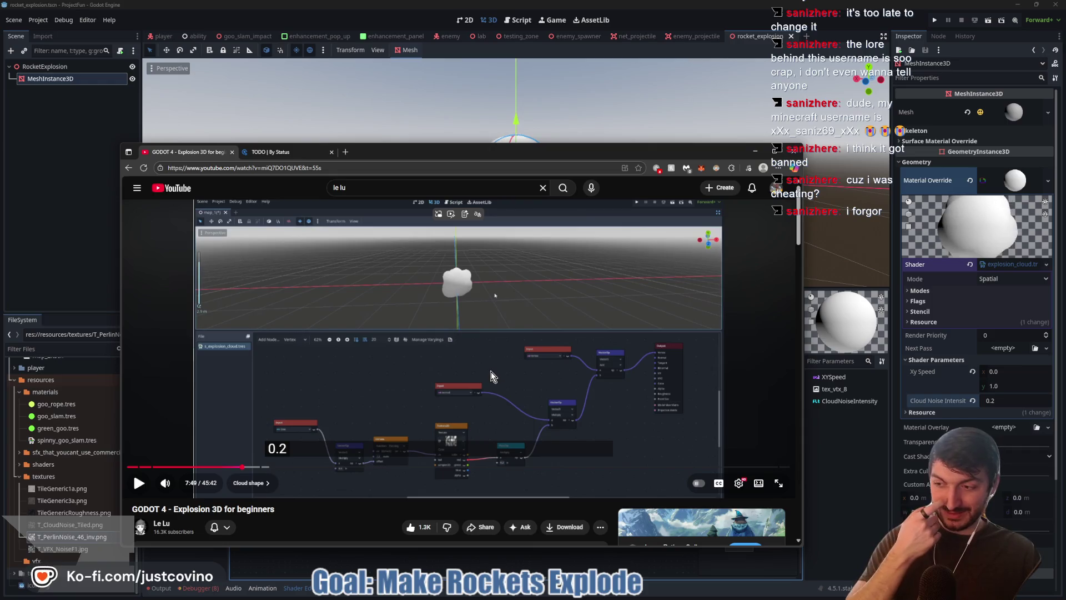
left_click(491, 376)
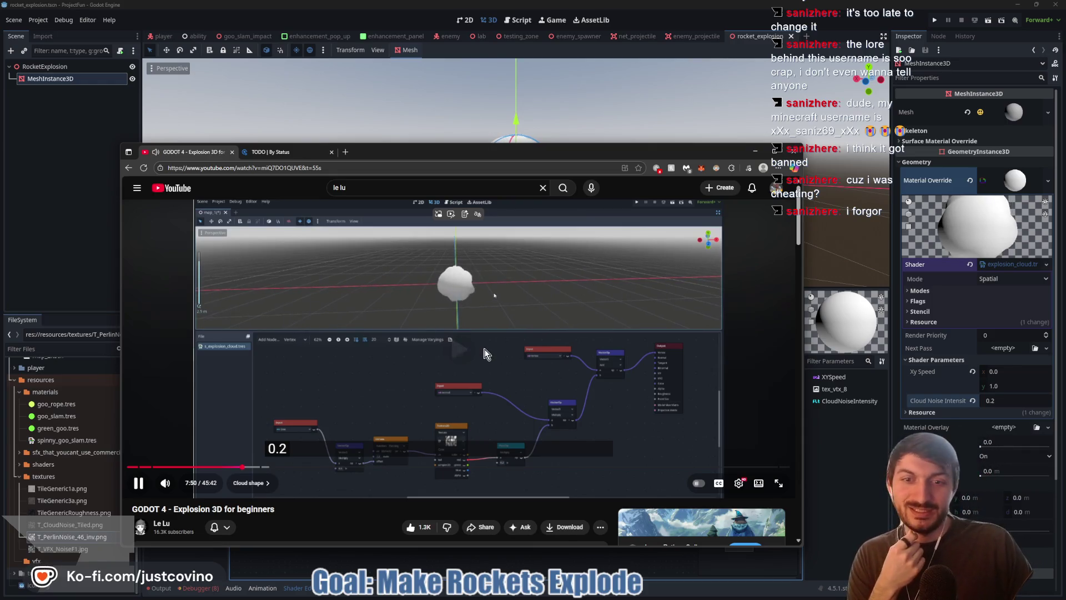
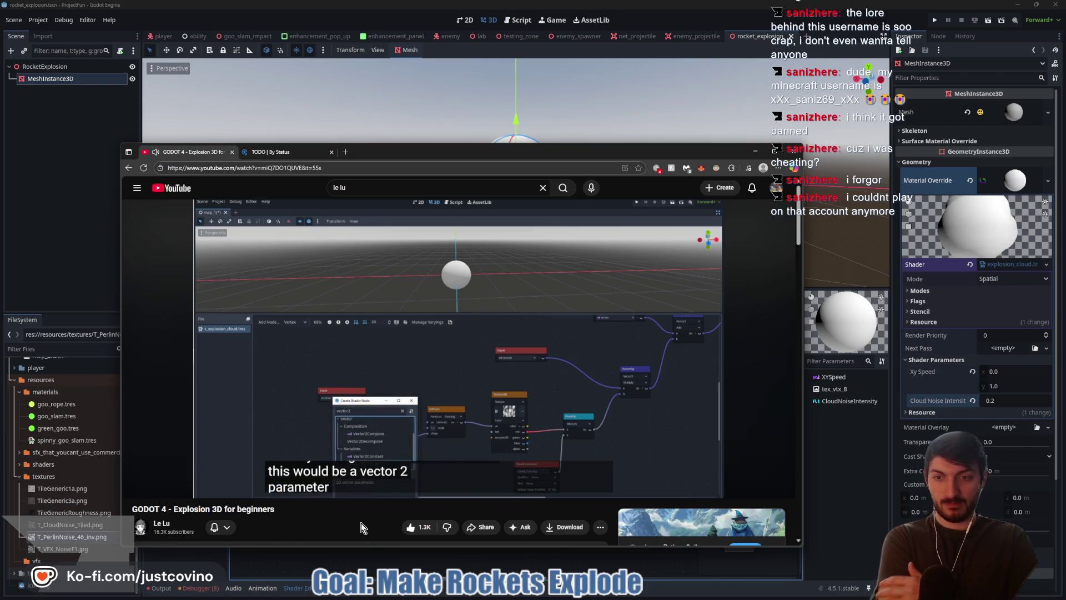
Step: Move the tutorial window higher and play the Explosion 3D video through the cloud adjustments to 9:01
mouse_move(403, 154)
left_mouse_down()
mouse_move(518, 88)
mouse_move(460, 367)
mouse_move(401, 343)
mouse_move(408, 92)
left_mouse_up()
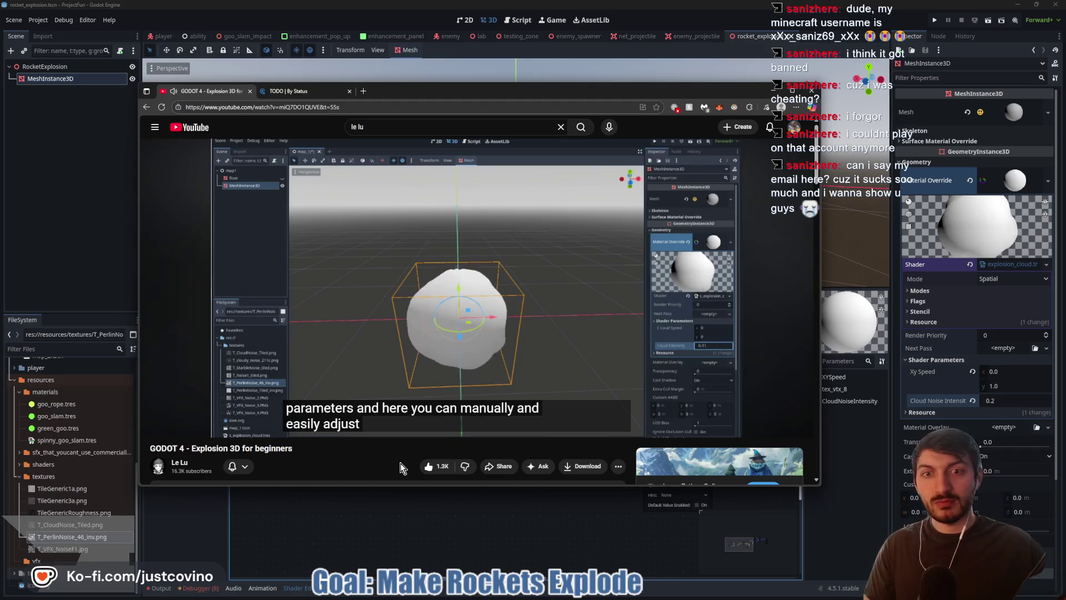
left_click(459, 278)
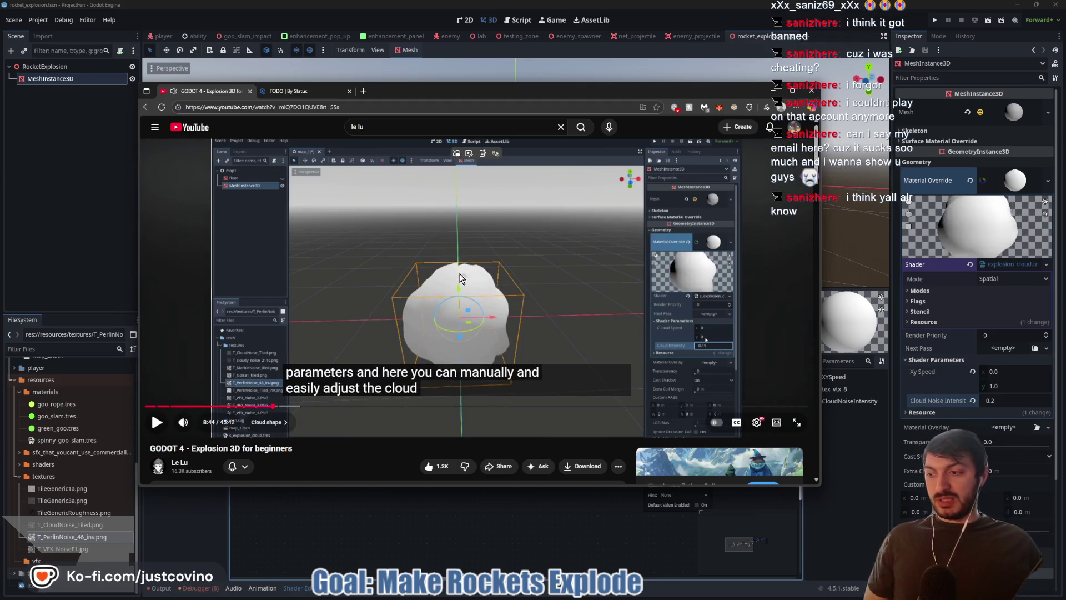
left_click(375, 289)
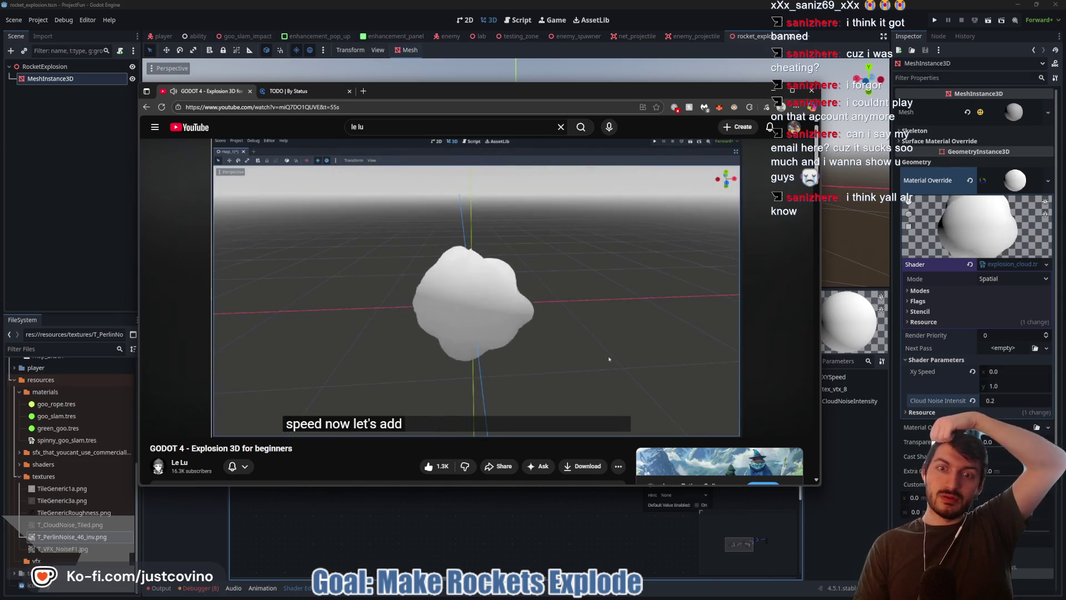
left_click(491, 326)
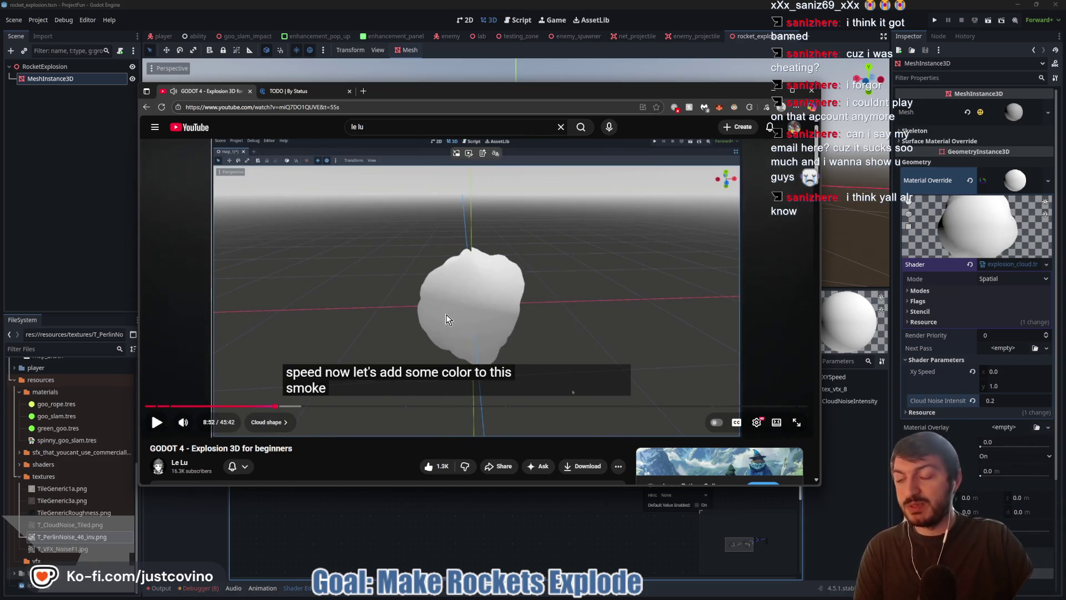
key("space")
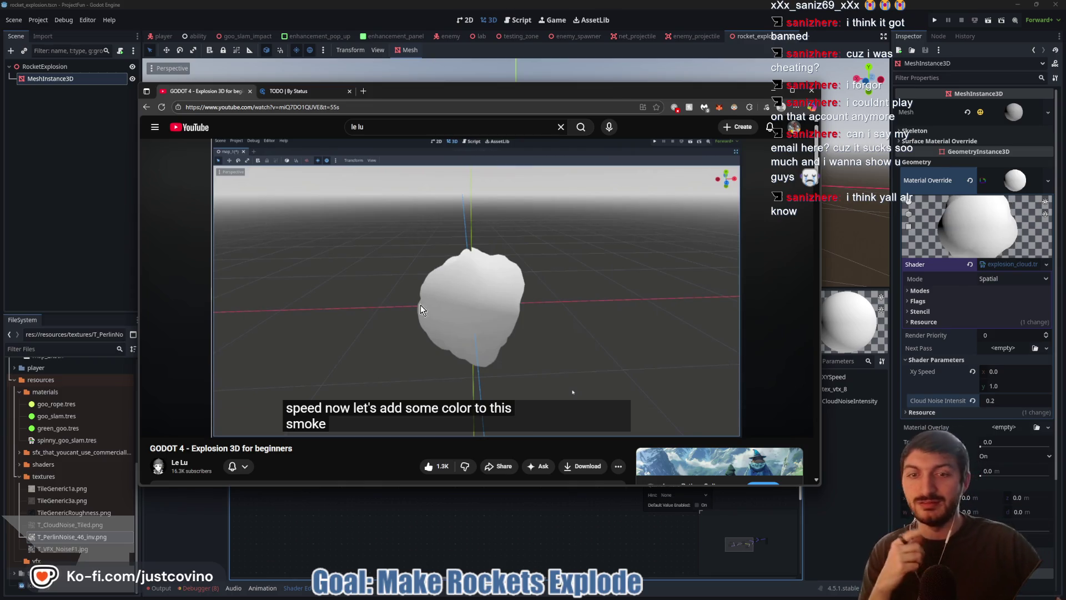
left_click(446, 295)
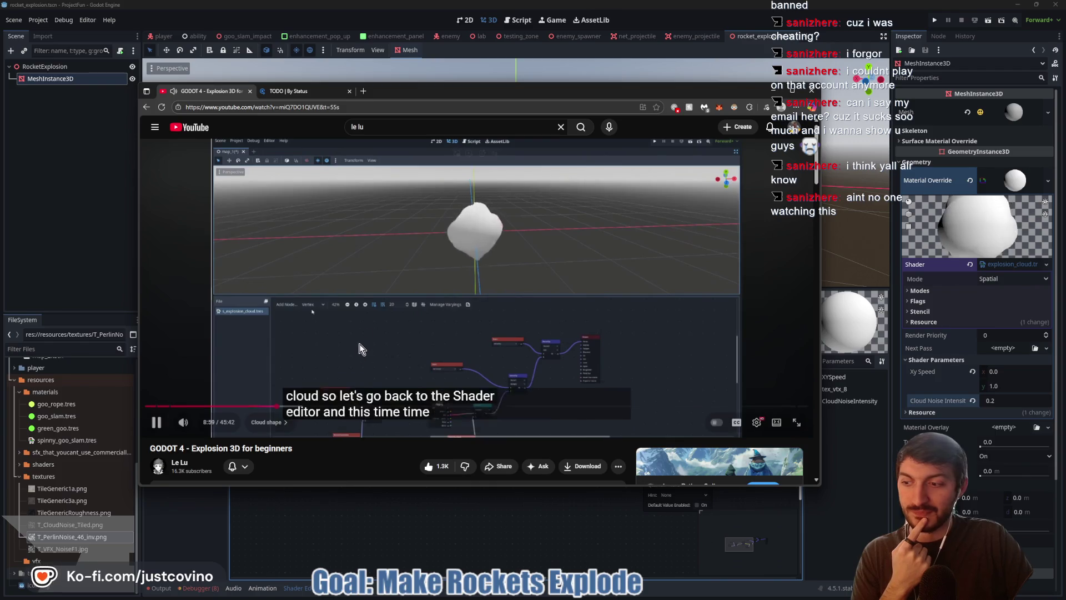
left_click(332, 283)
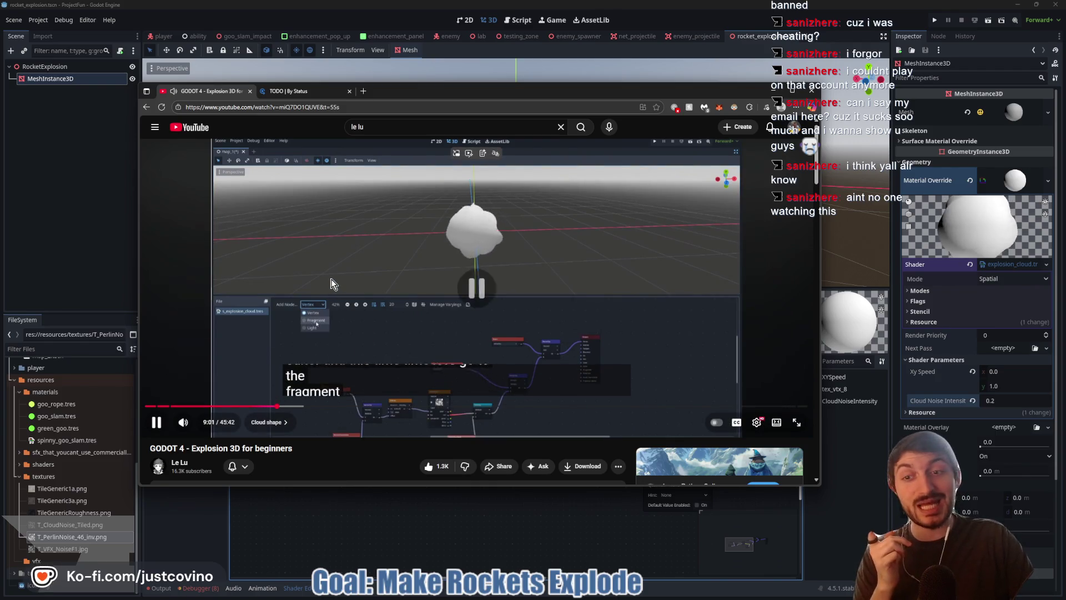
Step: Play the tutorial past 9:03 to the fragment-mode colour step, then switch back to Godot
left_click(332, 283)
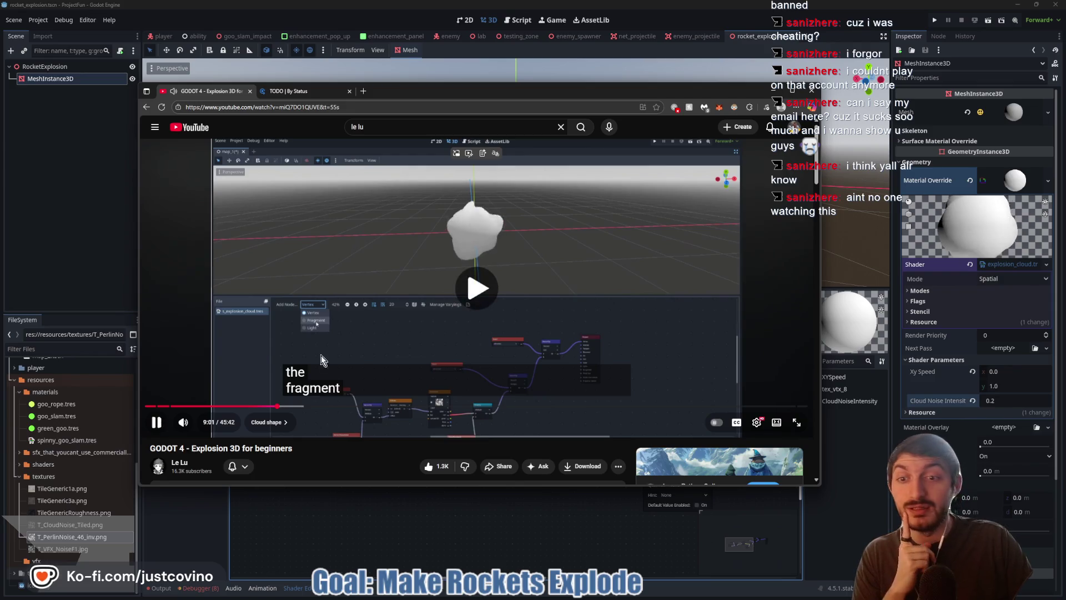
left_click(376, 286)
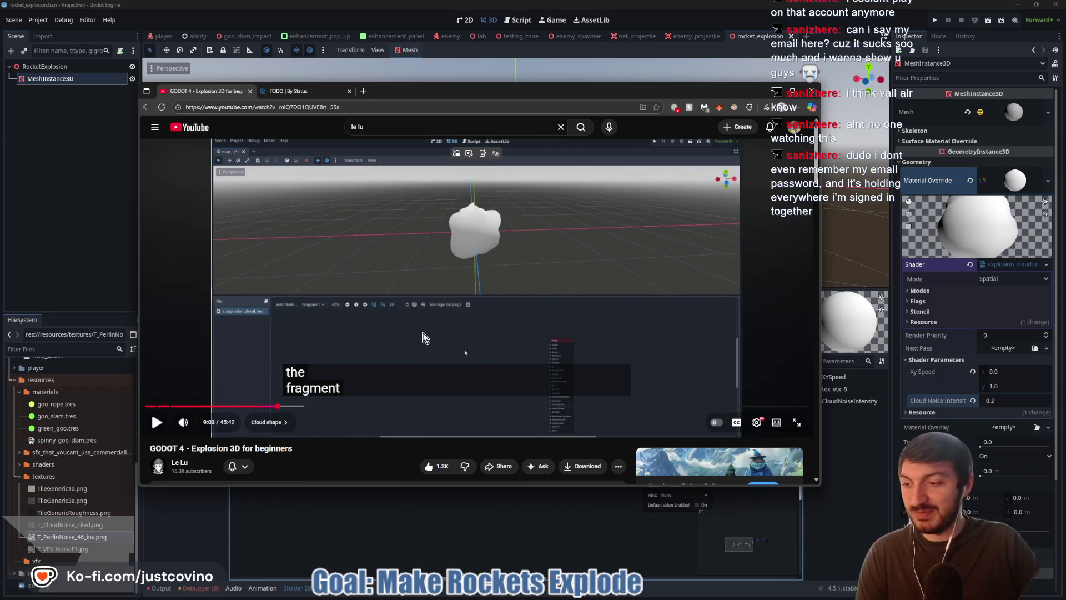
left_click(425, 304)
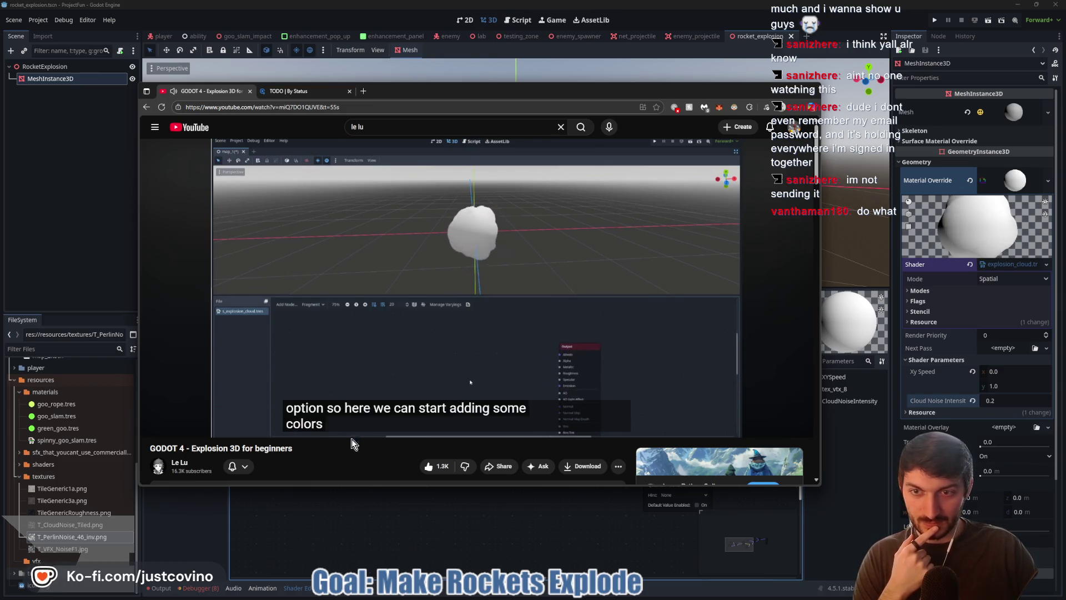
key("alt+Tab")
left_click(340, 302)
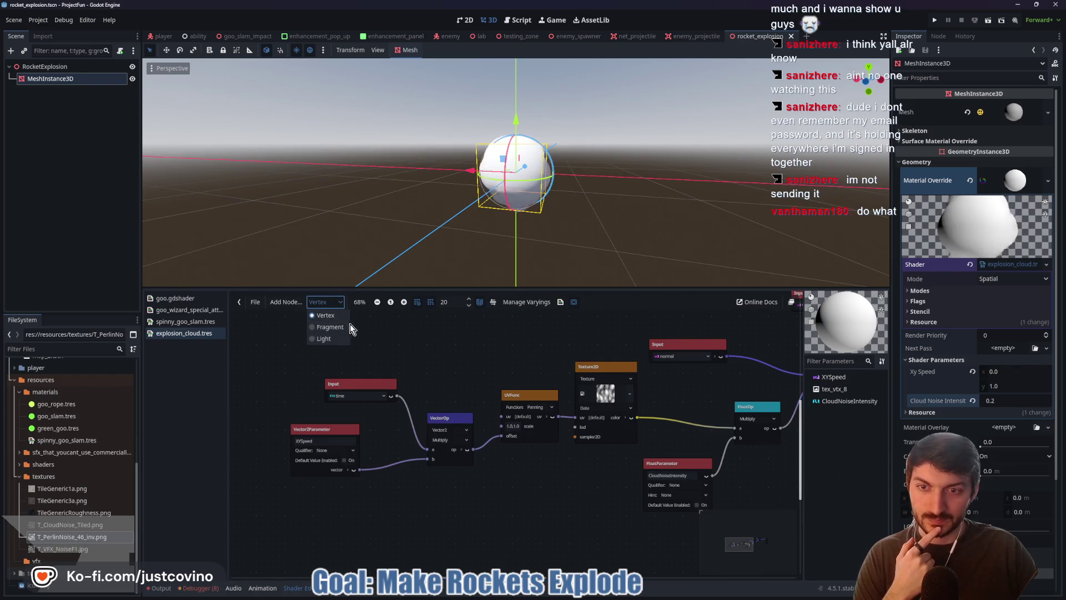
Step: Switch the explosion_cloud graph to the Fragment stage and frame the Output node
left_click(340, 326)
scroll(425, 431, "down", 1)
left_click_drag(401, 437, 485, 416)
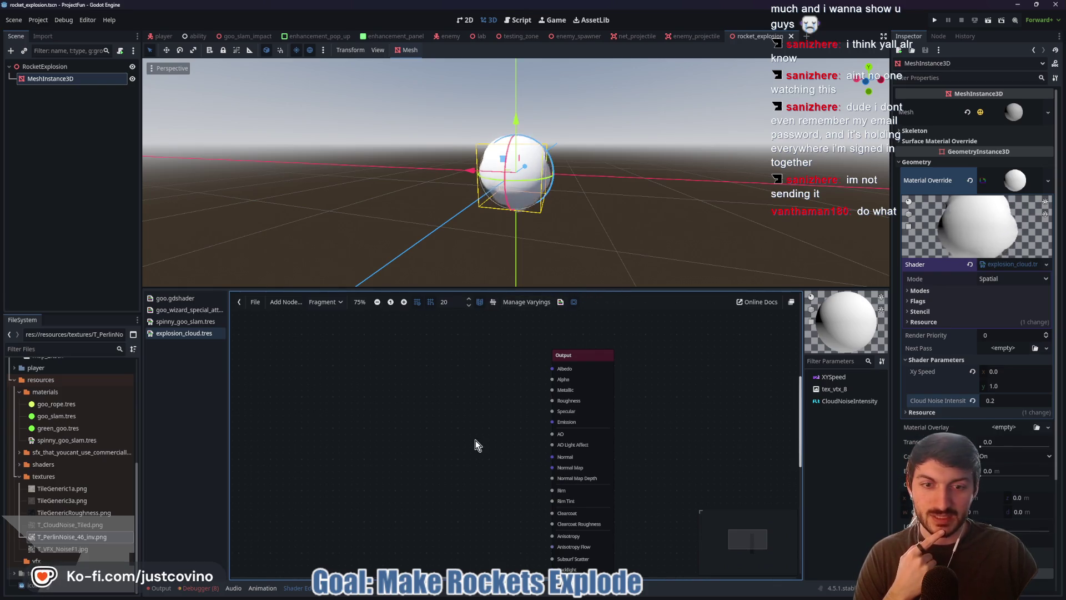
Step: Play the tutorial to about 9:14, where a texture is suggested for the colours
left_click(560, 590)
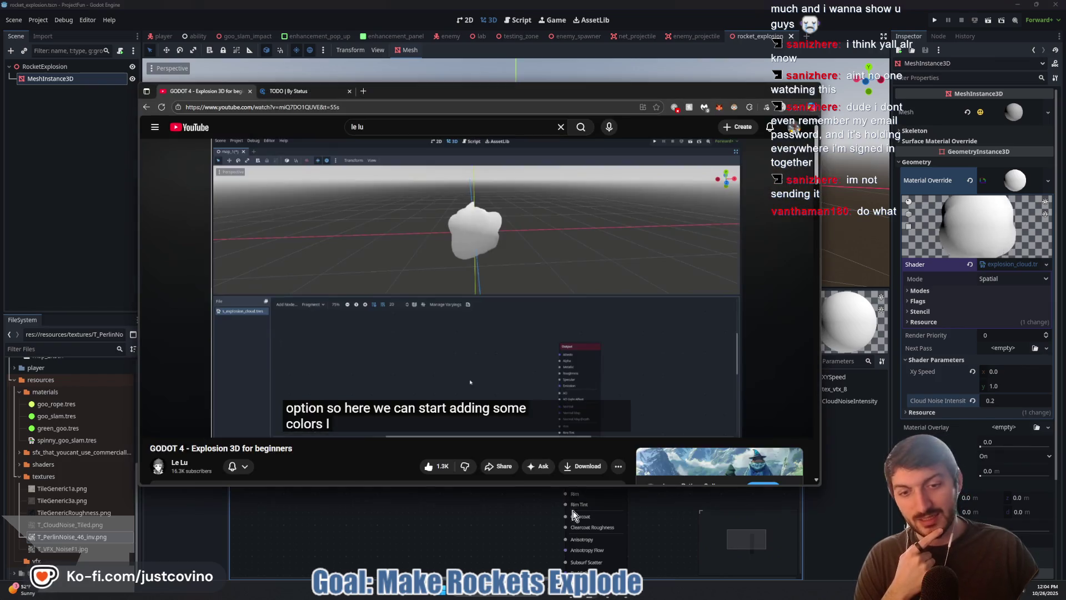
left_click(466, 279)
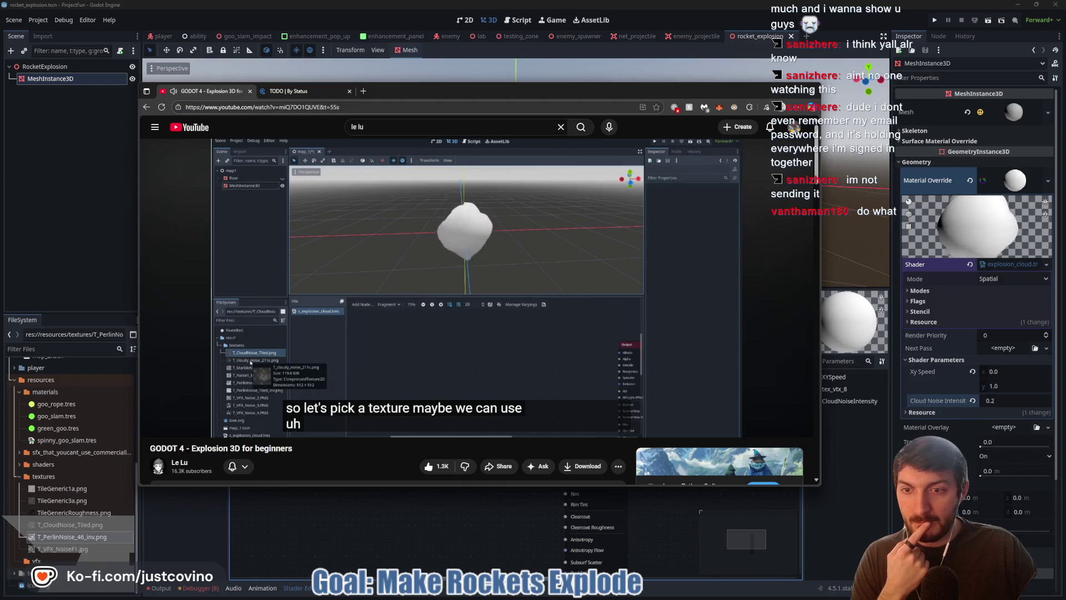
left_click(432, 284)
left_click(315, 499)
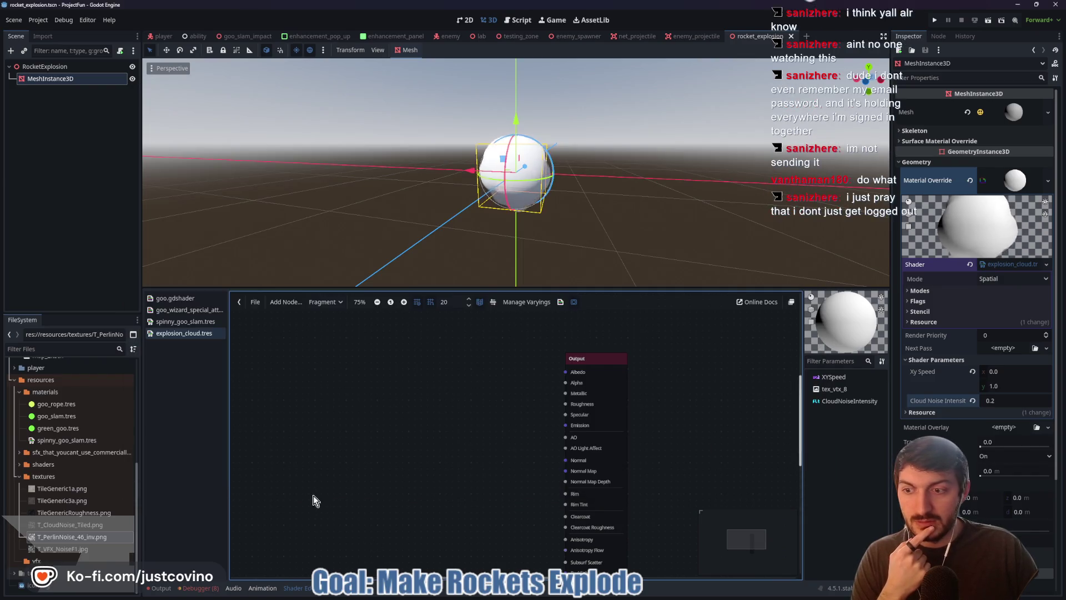
Step: Copy T_cloudy_noise_211c.png from the Explosions assets folder into the project's textures folder
left_click(583, 595)
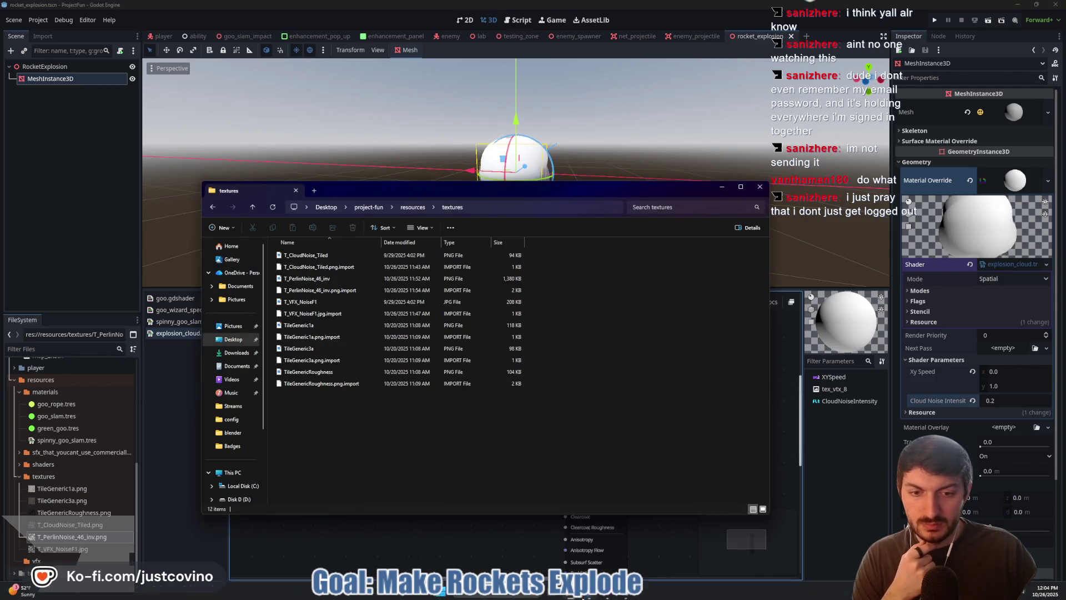
mouse_move(584, 595)
left_click(655, 541)
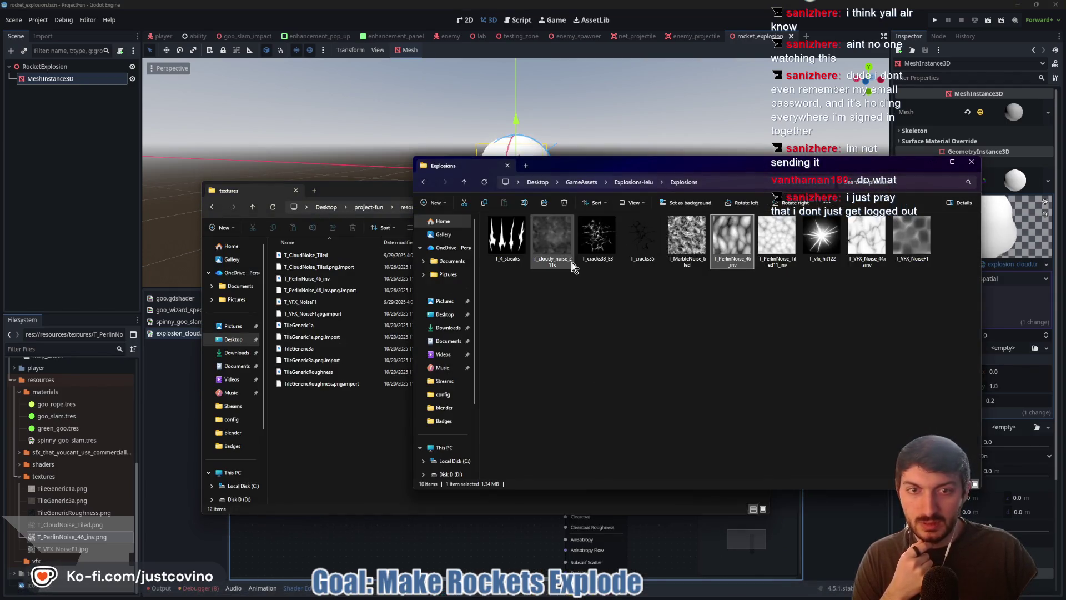
left_click(551, 254)
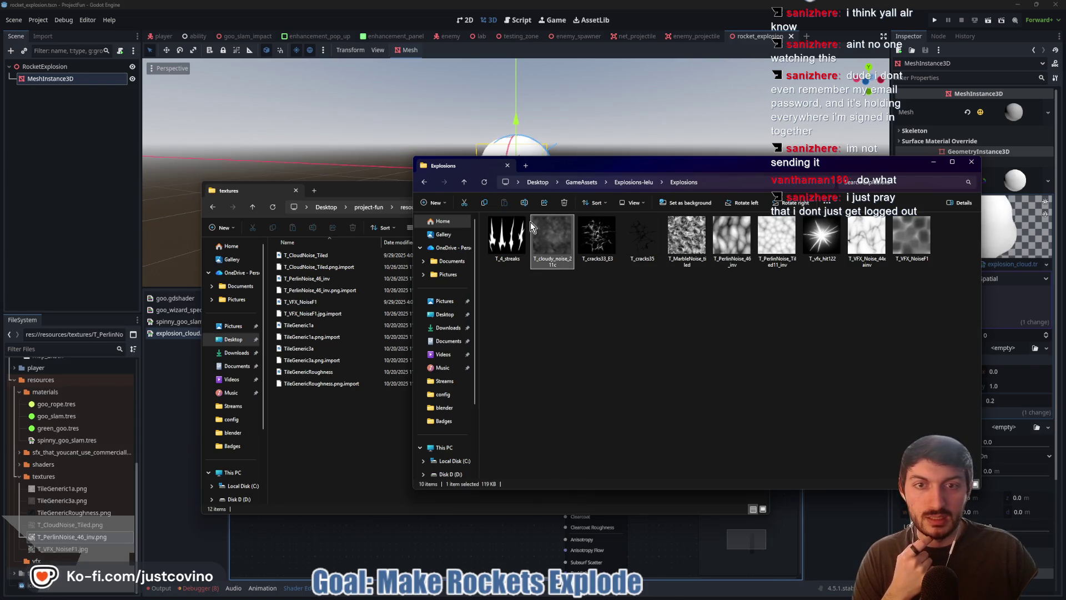
left_click(348, 439)
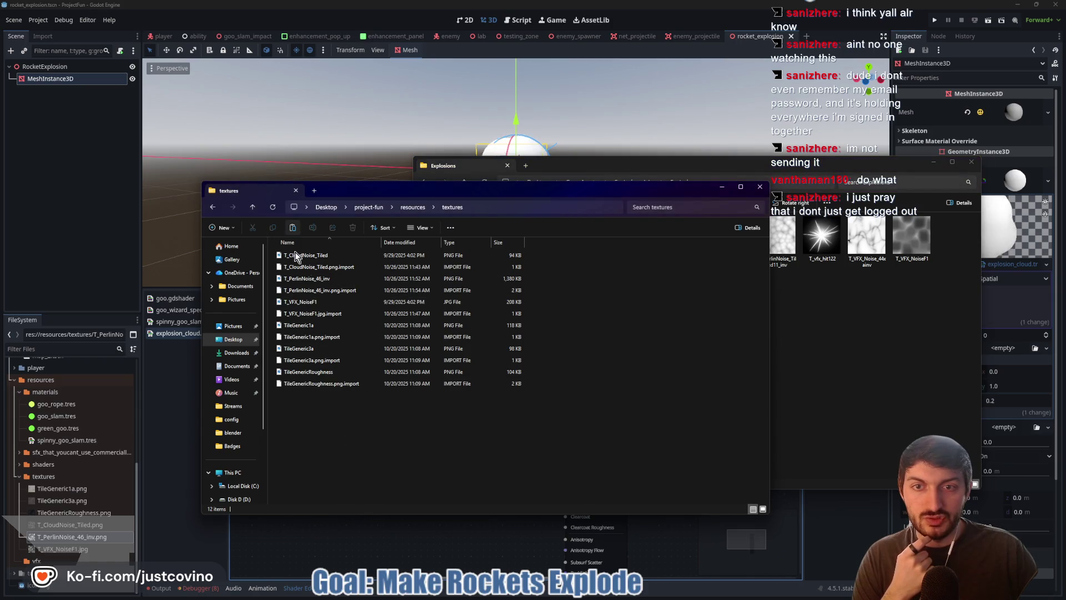
left_click(338, 542)
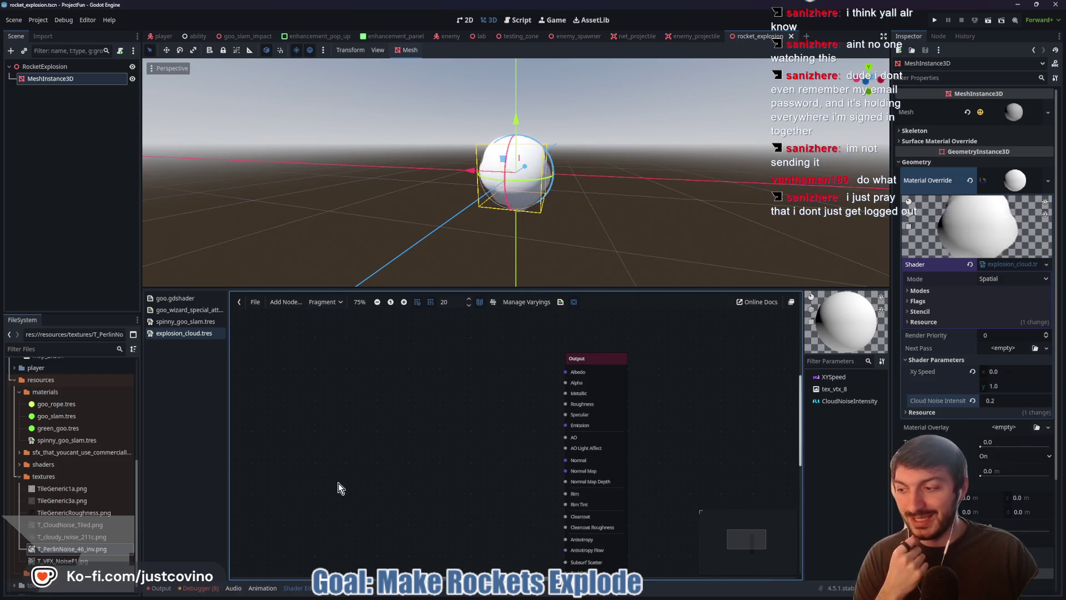
Step: Drag T_cloudy_noise_211c.png into the fragment graph as a Texture2D node, then watch the next tutorial part
left_click(59, 539)
mouse_move(50, 540)
left_mouse_down()
mouse_move(100, 558)
mouse_move(330, 439)
mouse_move(328, 425)
left_mouse_up()
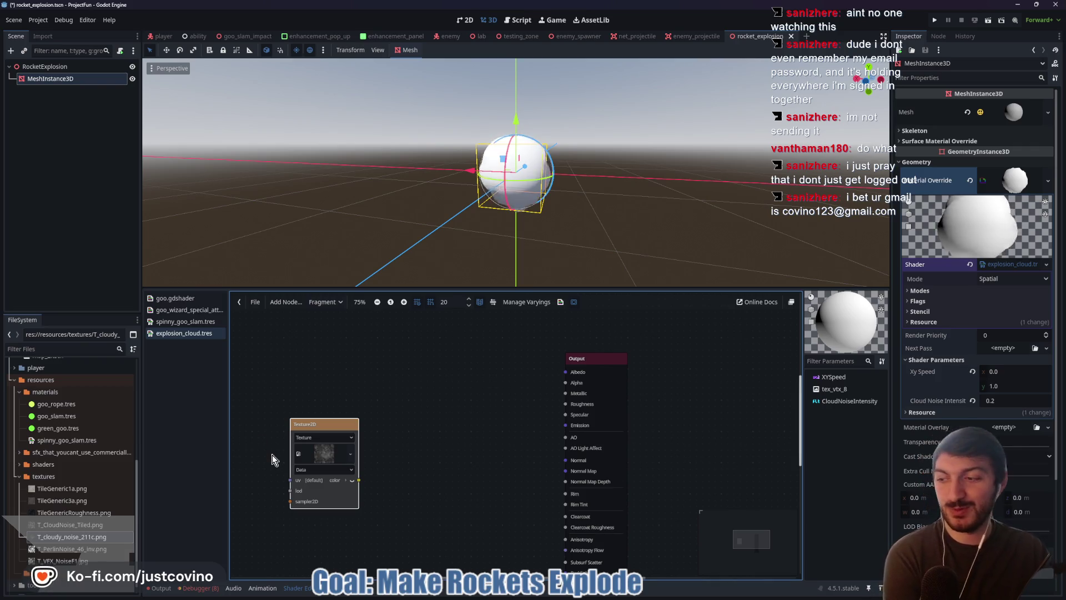
mouse_move(475, 596)
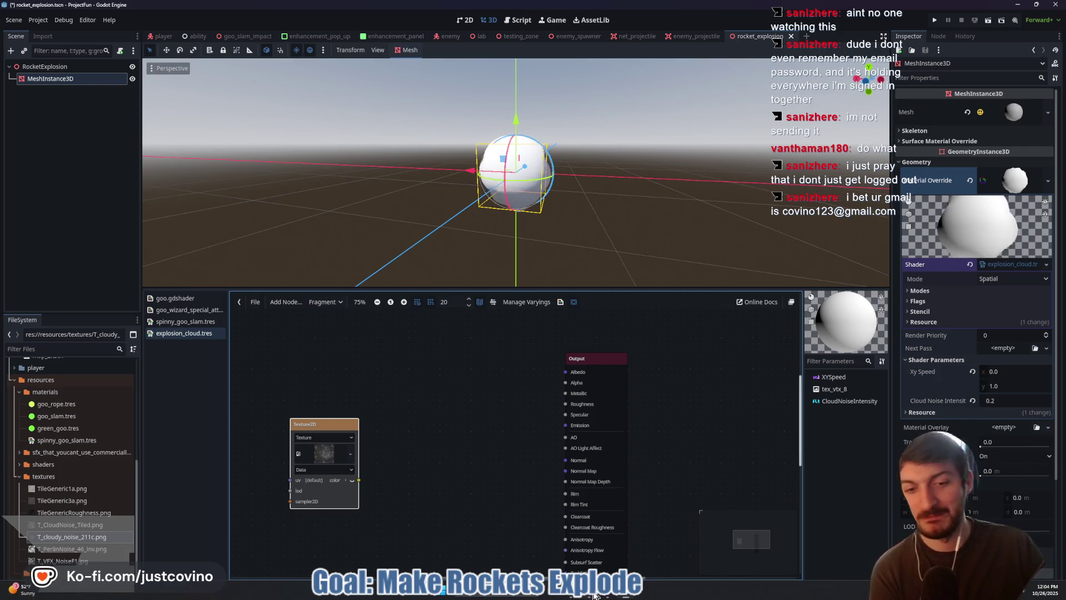
left_click(590, 595)
left_click(534, 320)
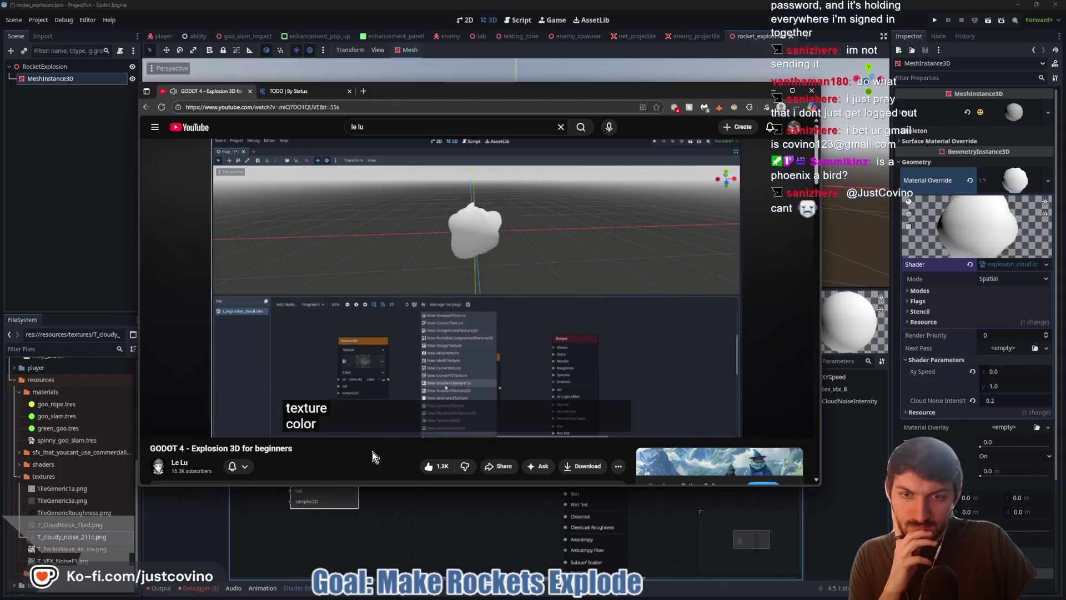
left_click(458, 340)
left_click(445, 537)
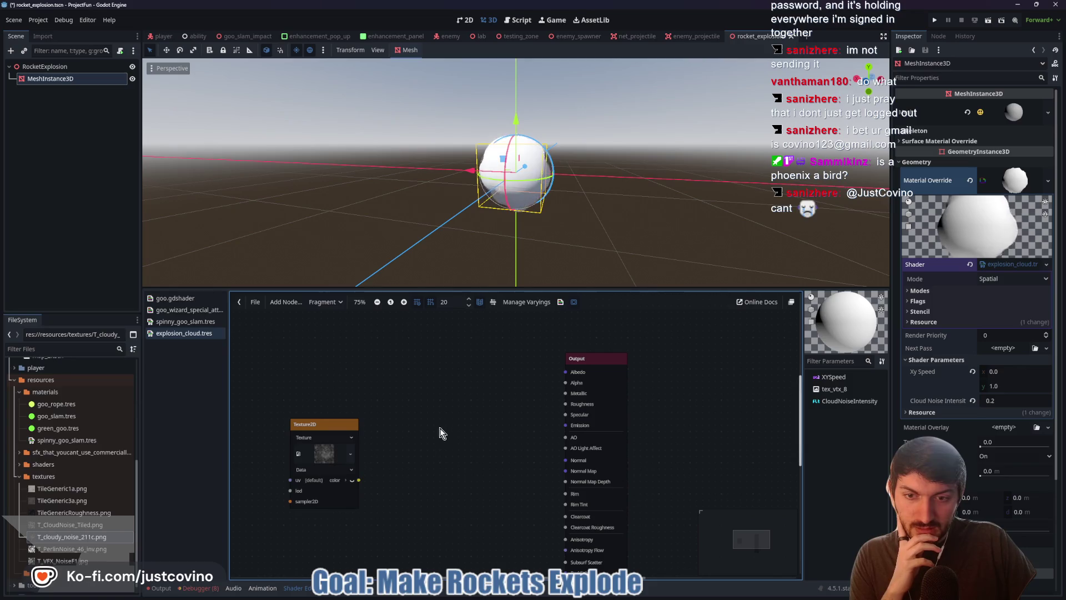
Step: Add a second Texture2D node to the graph beside the noise texture node
left_click_drag(413, 423, 515, 383)
left_click_drag(428, 388, 347, 383)
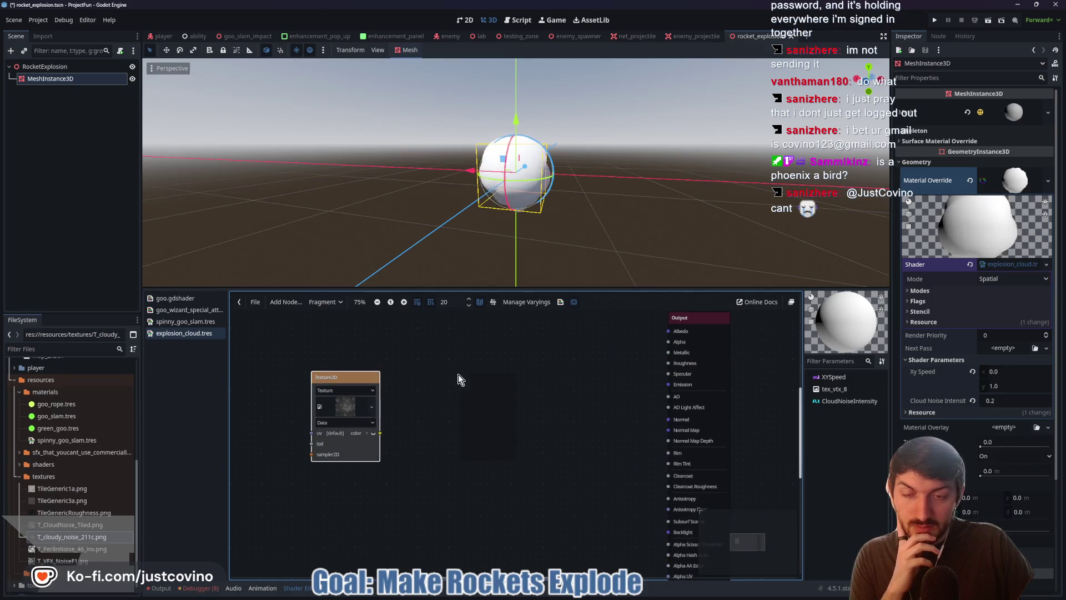
right_click(458, 373)
left_click(473, 378)
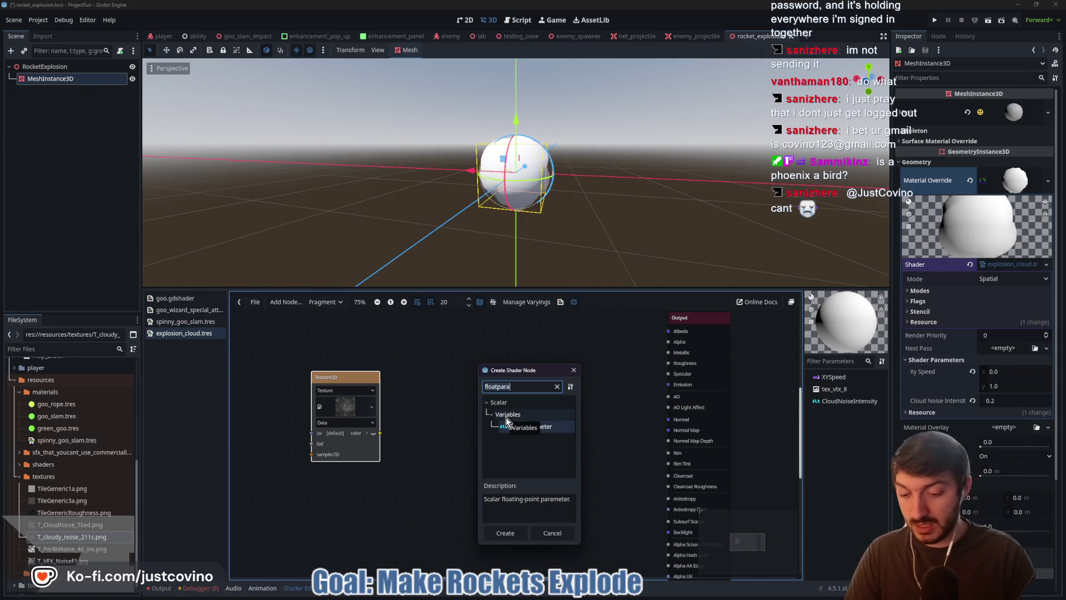
mouse_move(569, 597)
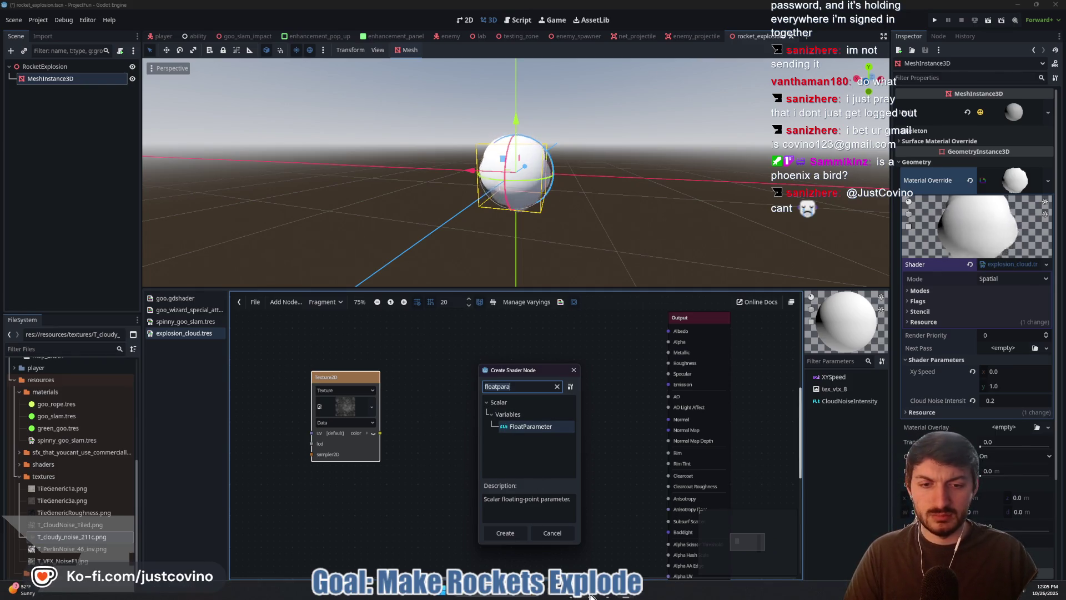
type("texture")
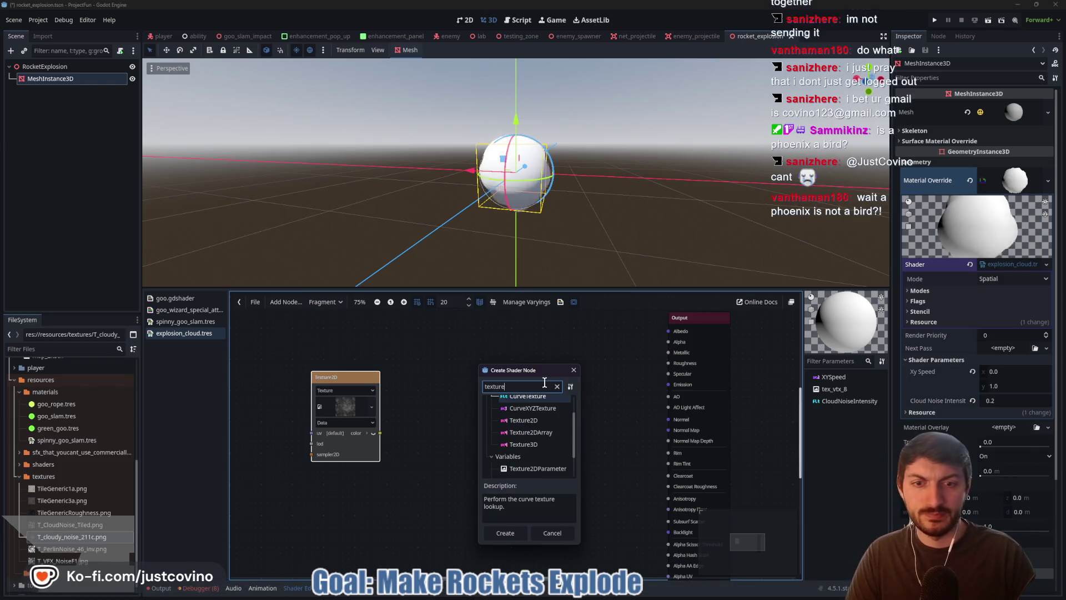
left_click(536, 468)
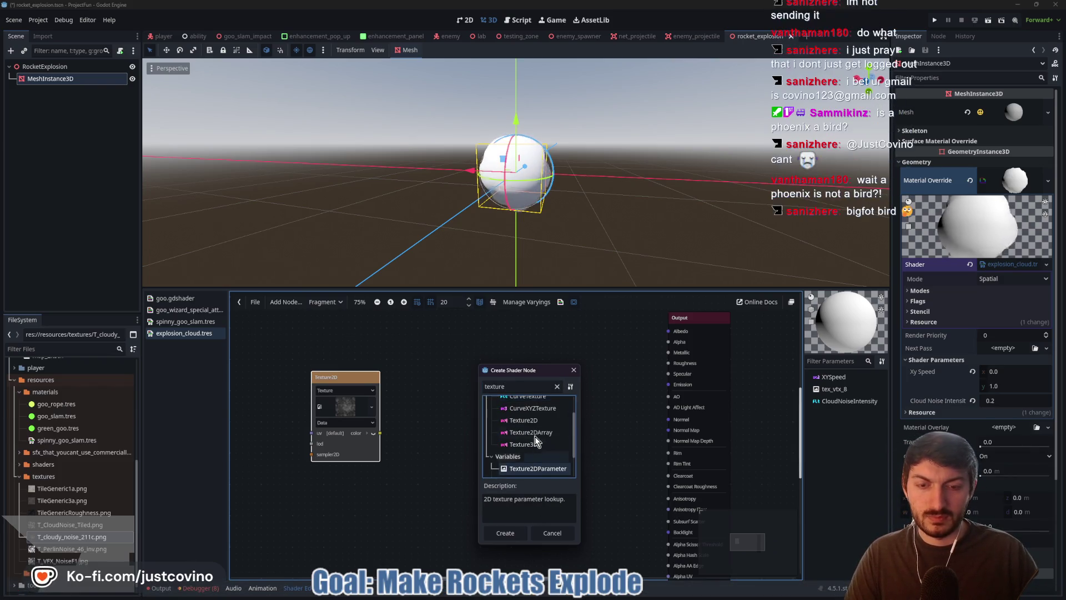
scroll(527, 444, "up", 2)
left_click(541, 452)
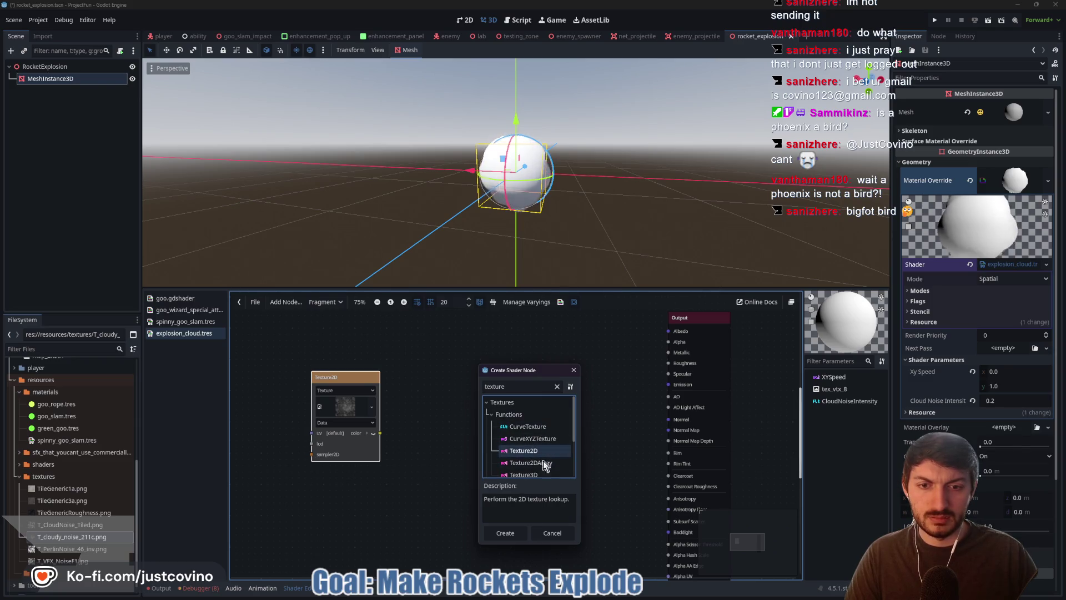
left_click(511, 531)
Step: Assign a new GradientTexture1D to the second node's texture and nudge it into place
left_click(505, 408)
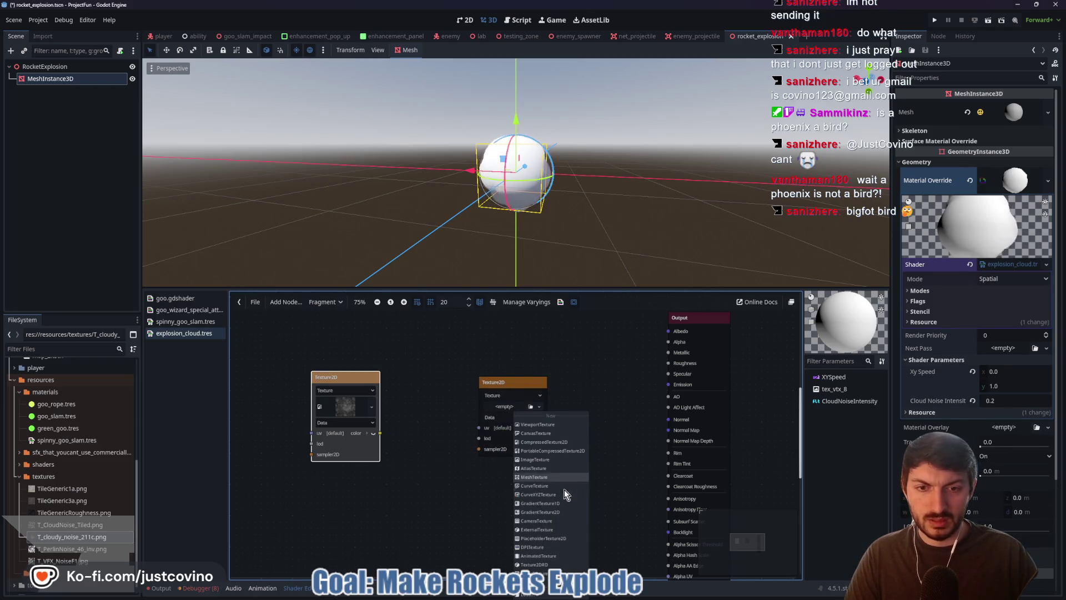
left_click(558, 504)
left_click_drag(505, 433, 488, 428)
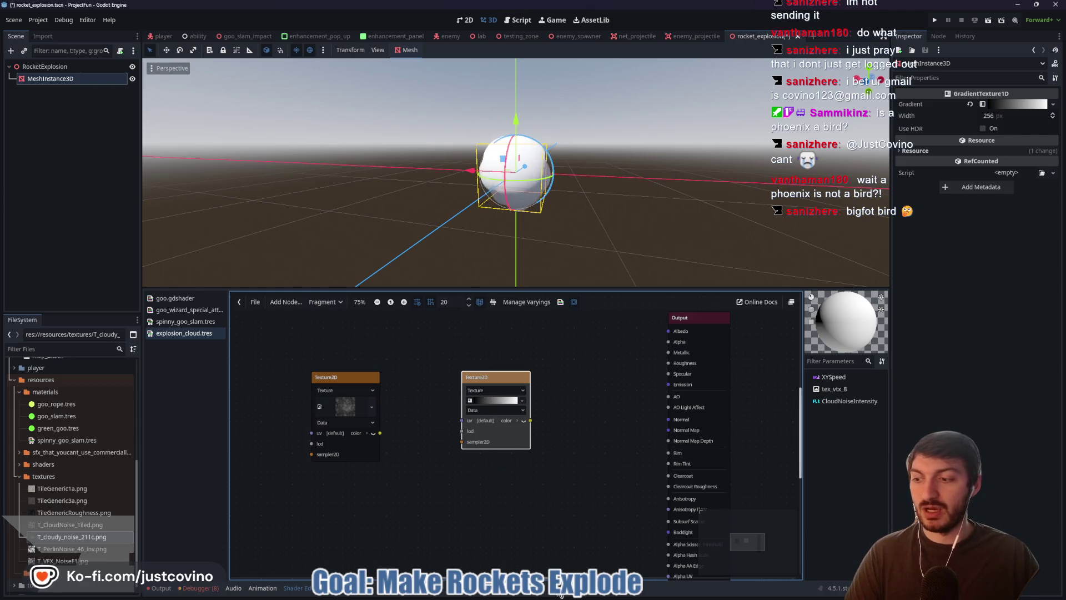
mouse_move(567, 597)
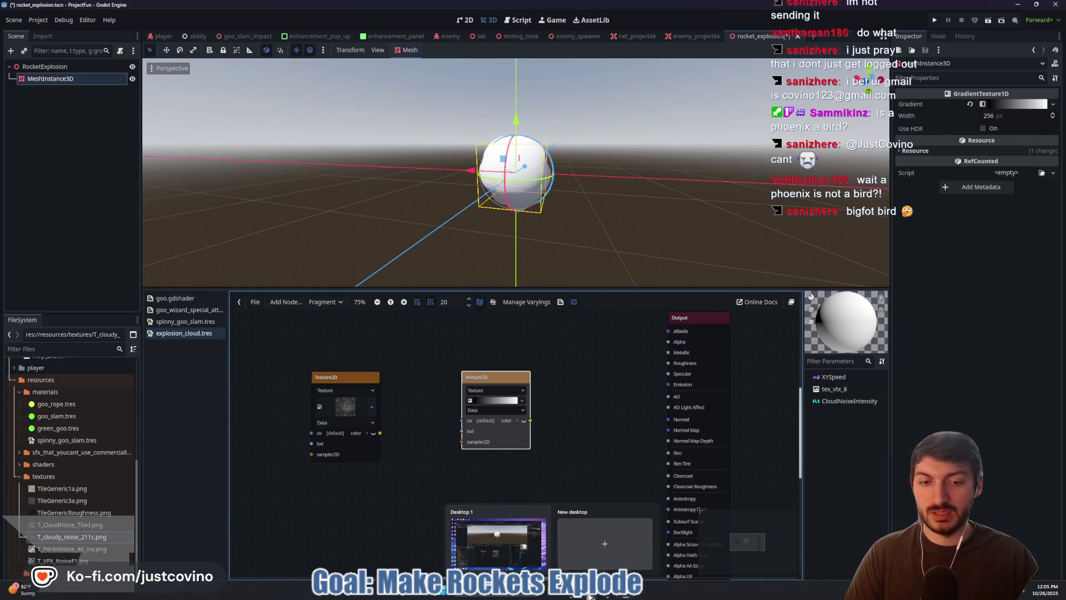
left_click(500, 535)
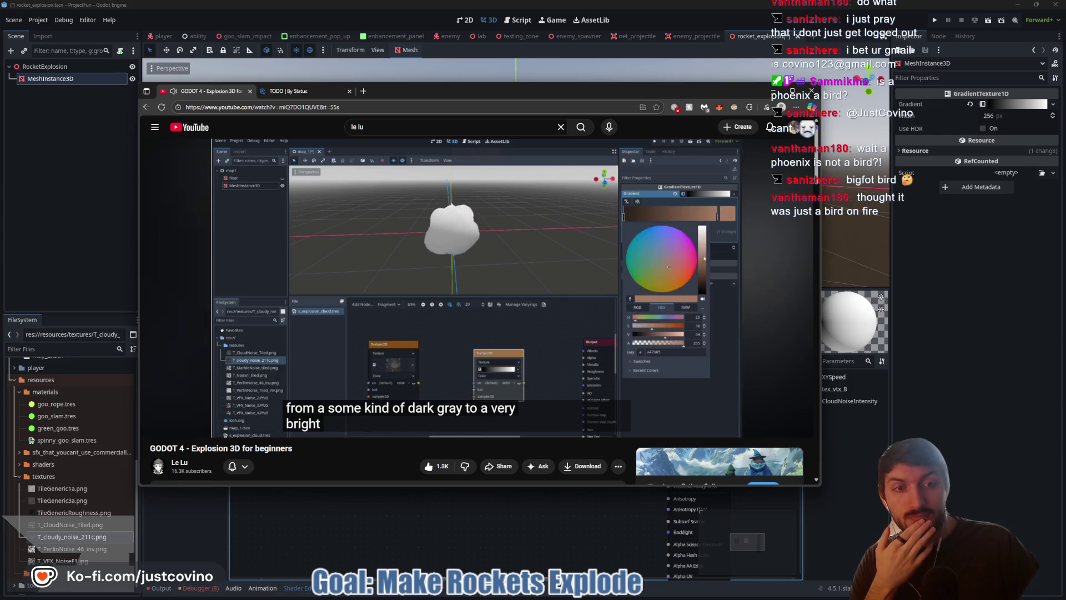
Step: Pause the tutorial at 9:52, where a dark-grey-to-bright-brown gradient is suggested
left_click(471, 260)
left_click(488, 538)
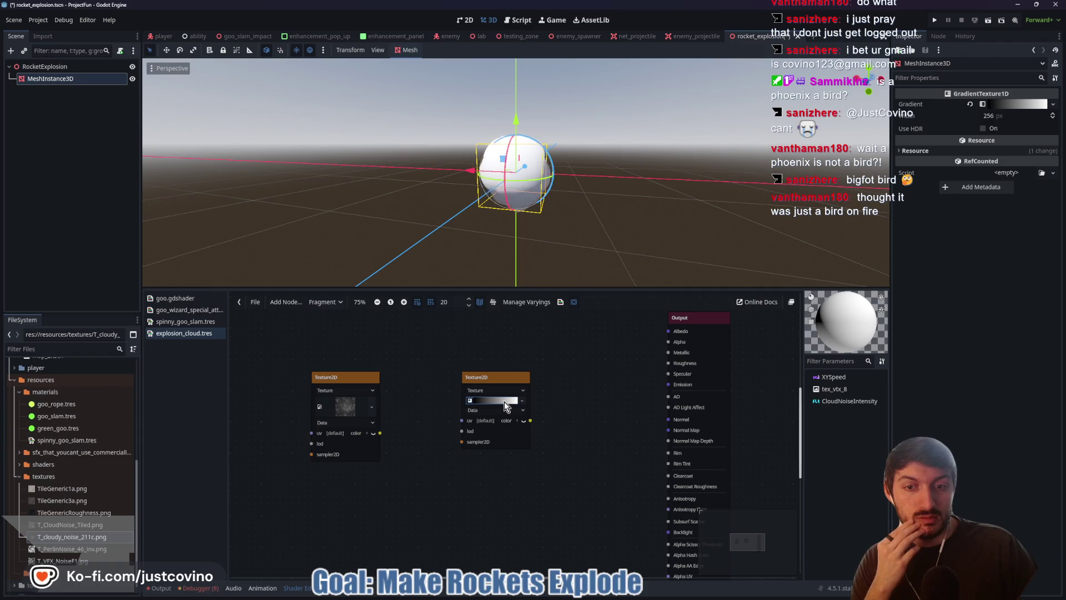
Step: Try the gradient node's source as Color, revert it to Data, and expand the Gradient in the Inspector
left_click(497, 485)
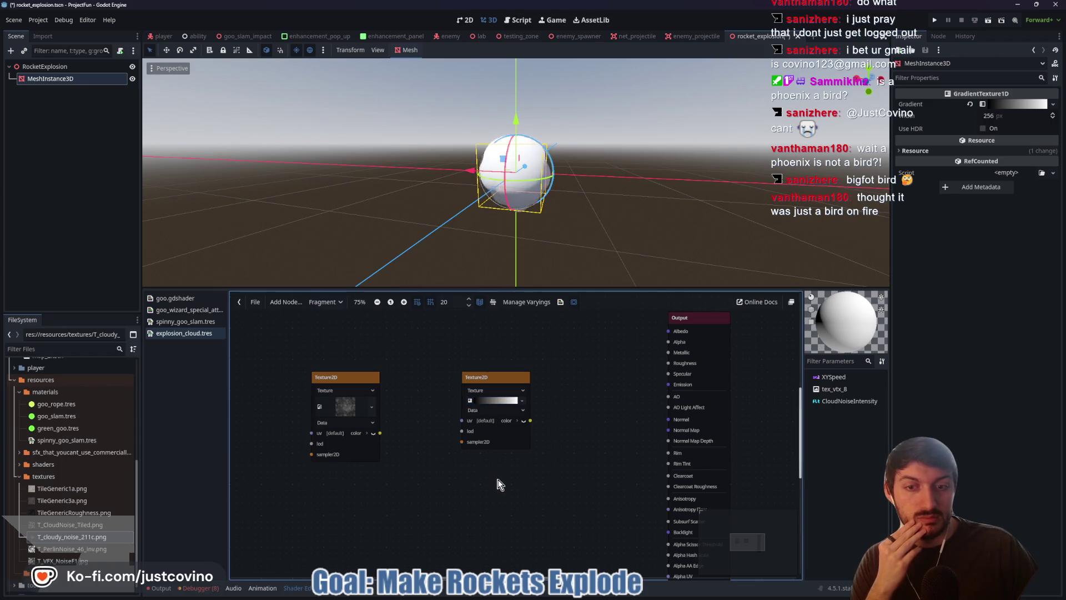
left_click(515, 411)
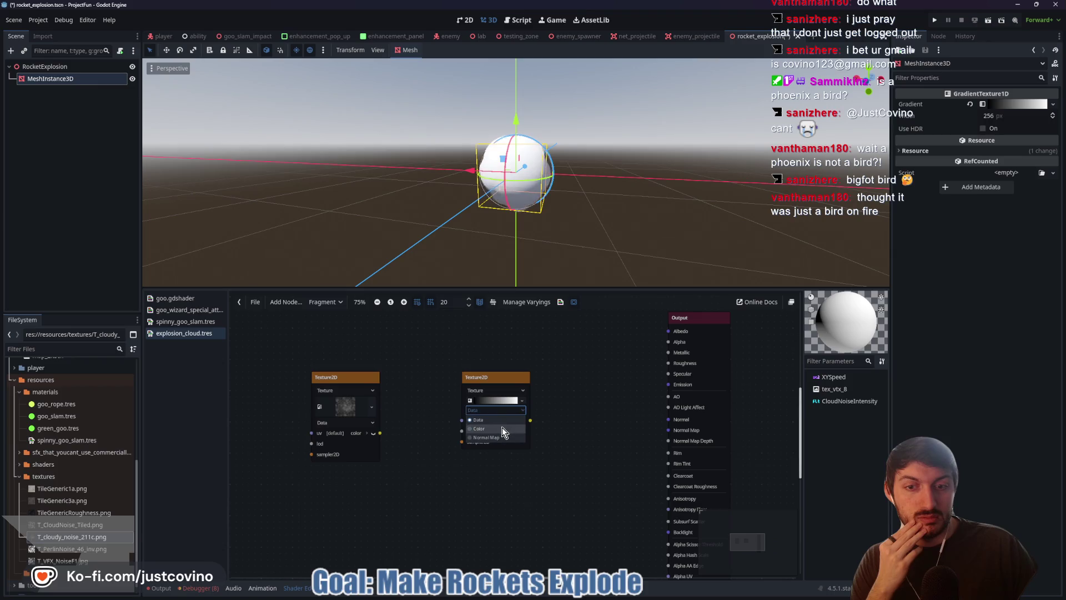
left_click(501, 427)
left_click(505, 410)
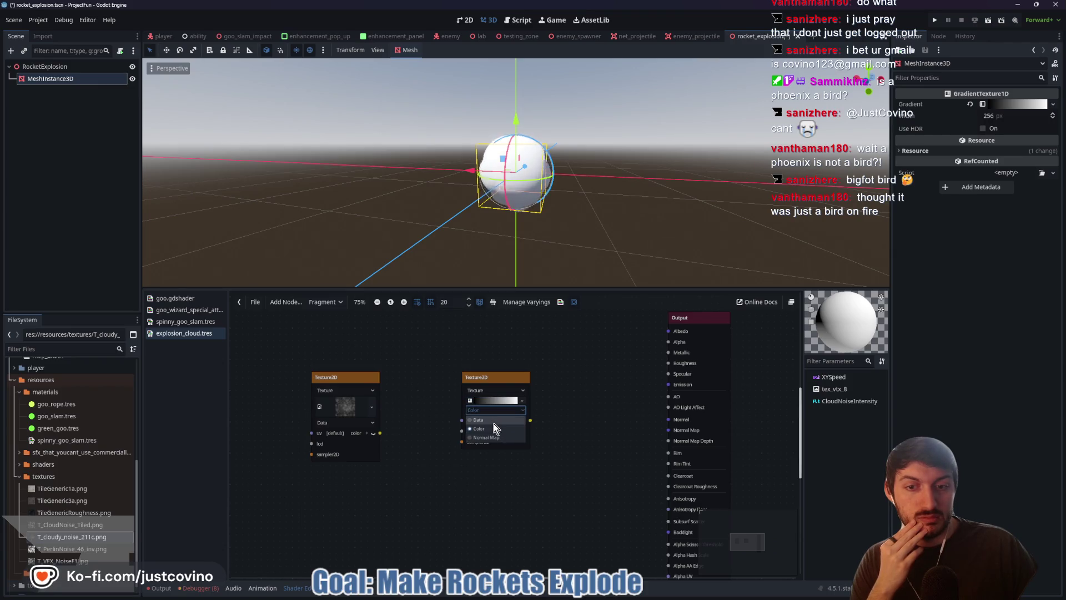
left_click(494, 423)
left_click(523, 404)
left_click(522, 400)
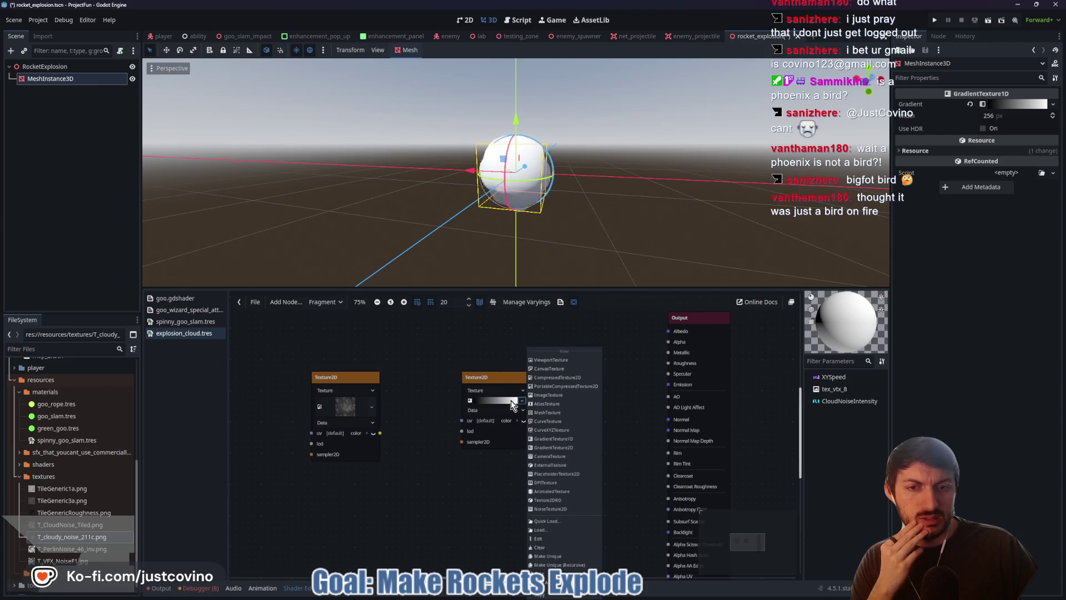
left_click(508, 405)
left_click(1014, 104)
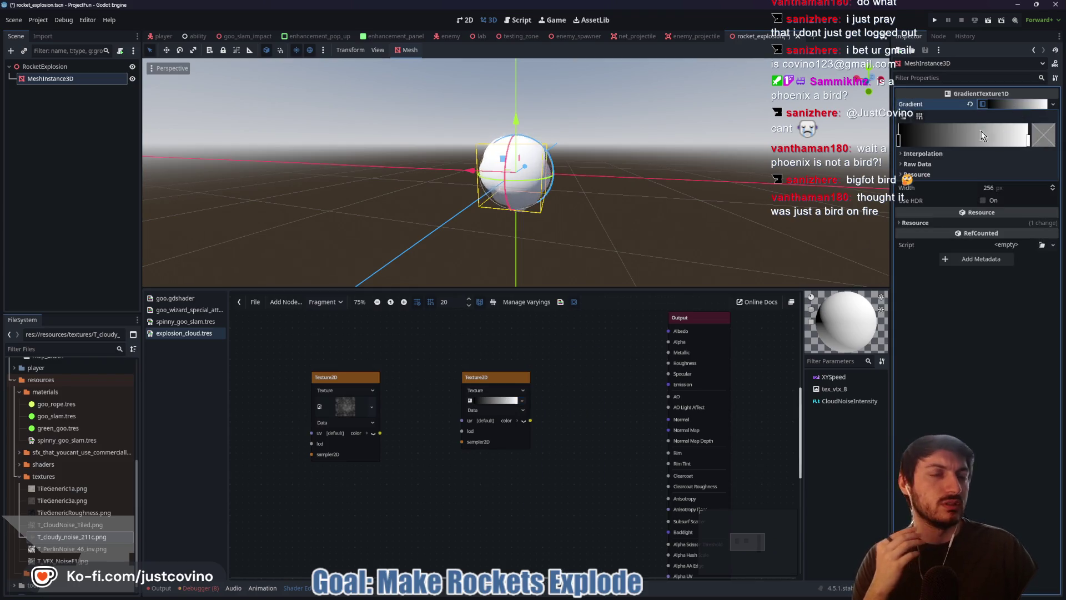
Step: Recolour the left gradient stop dark grey and the right stop light orange
left_click(900, 141)
left_click(1044, 135)
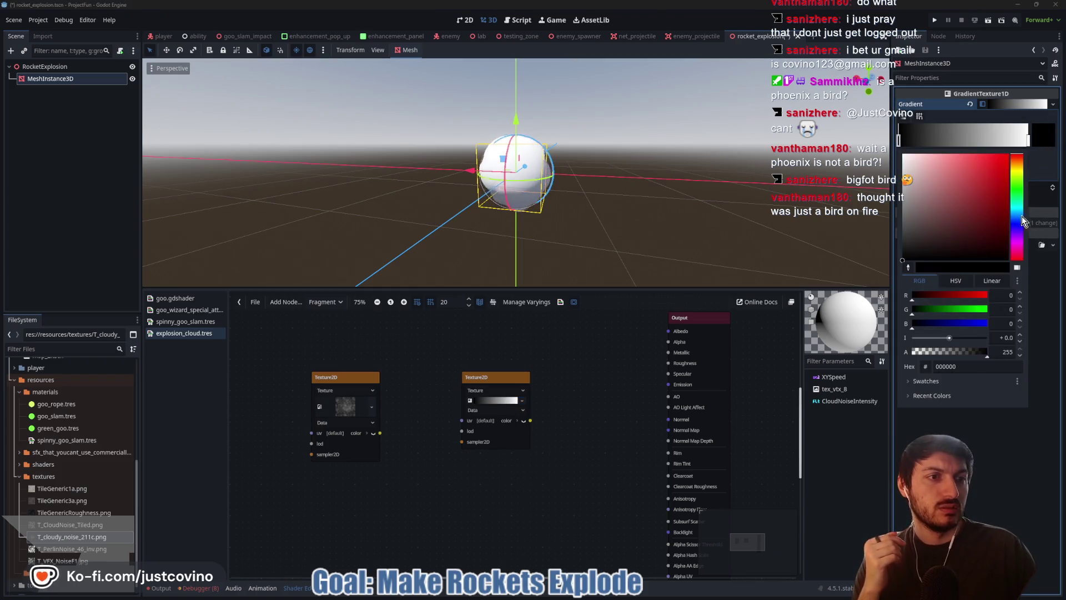
left_click_drag(1020, 163, 1018, 175)
mouse_move(918, 246)
left_mouse_down()
mouse_move(903, 249)
mouse_move(914, 246)
left_mouse_up()
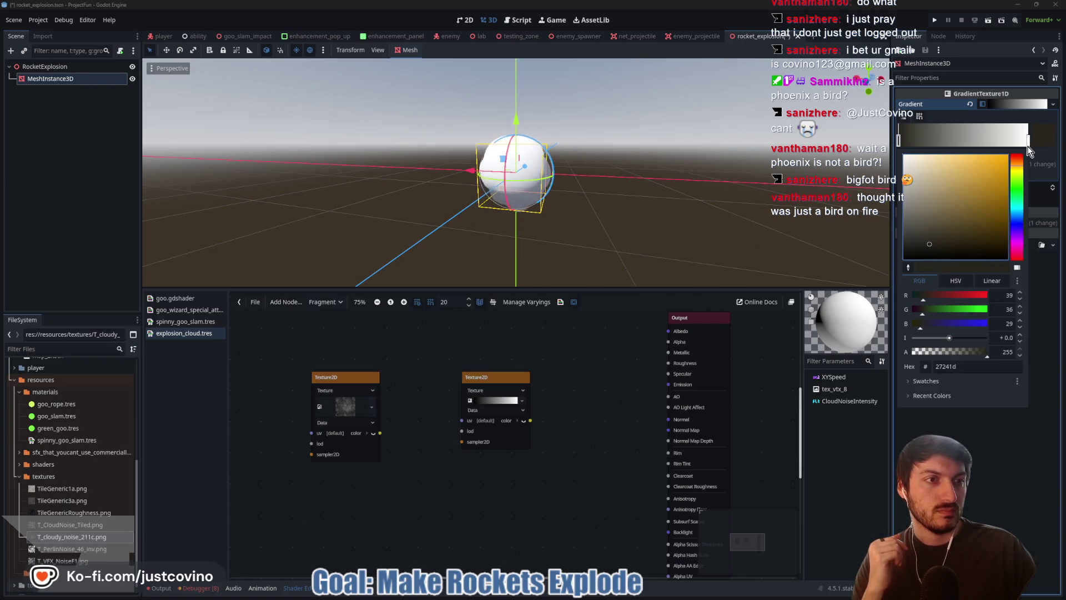
left_click(1027, 142)
left_click(1044, 134)
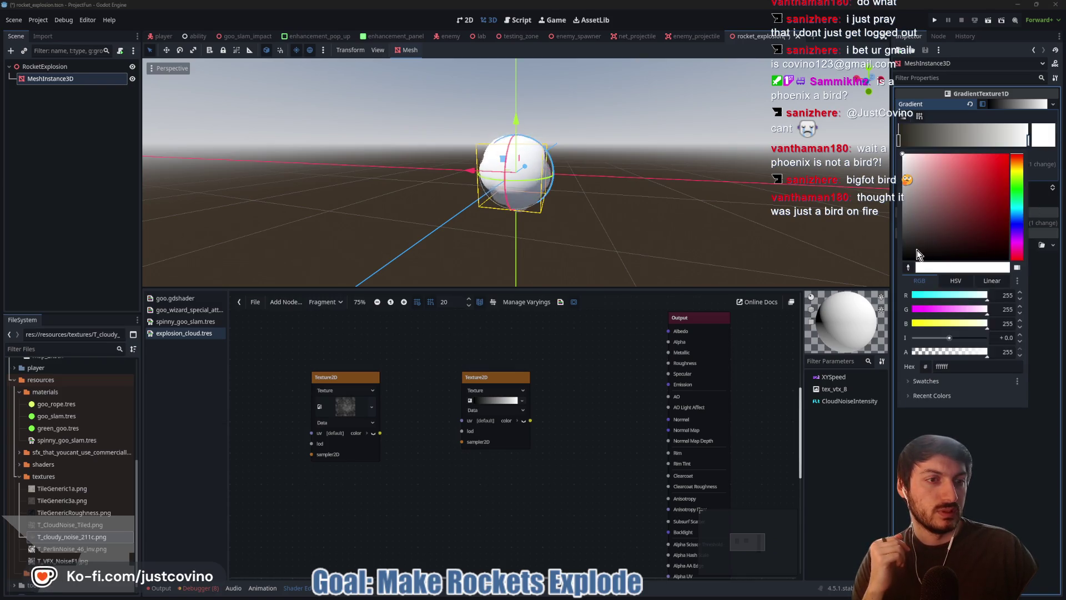
left_click_drag(1018, 159, 1020, 166)
left_click(931, 238)
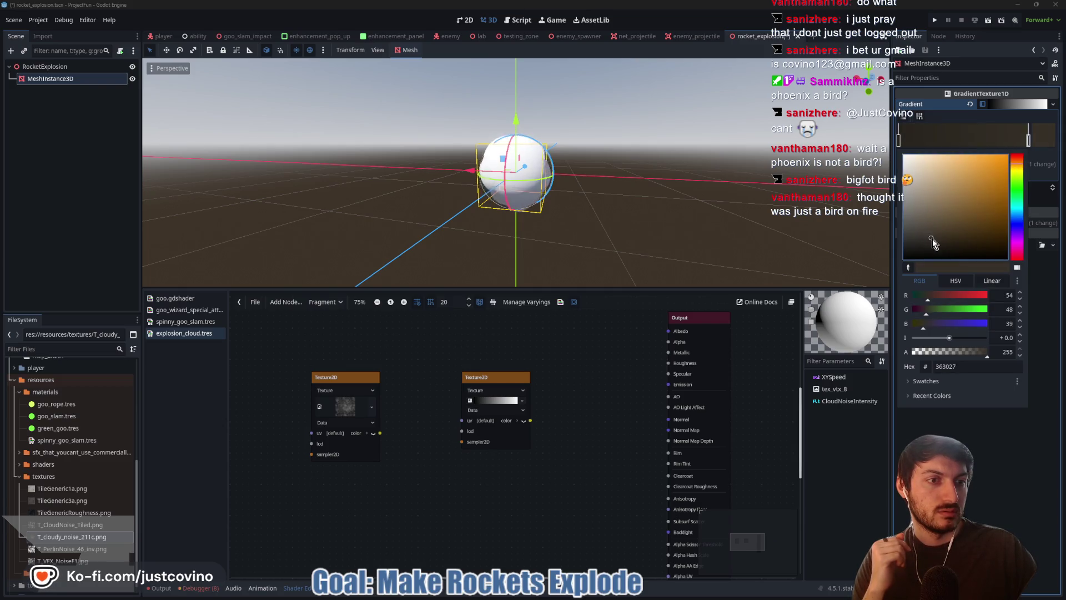
mouse_move(940, 234)
left_mouse_down()
mouse_move(951, 225)
mouse_move(950, 154)
left_mouse_up()
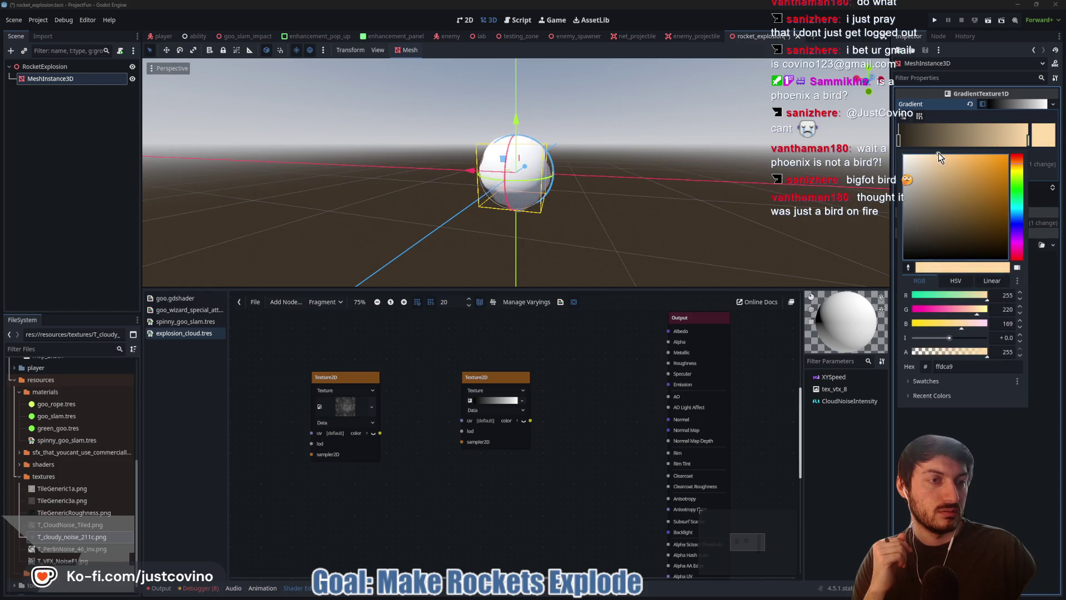
left_click(1039, 144)
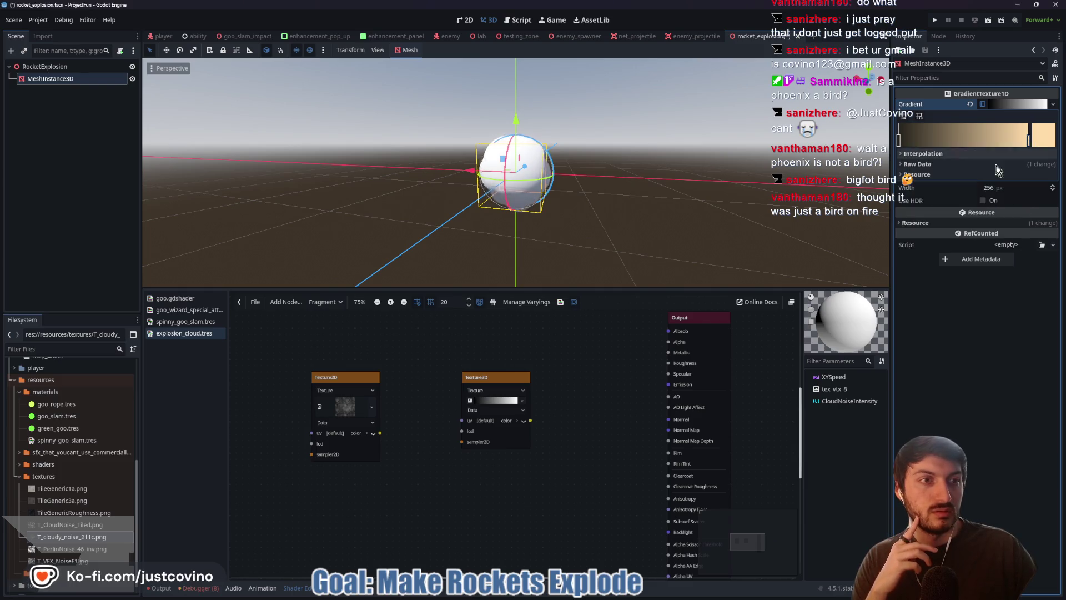
Step: Compare with the tutorial and refine the right stop to a softer, redder light brown
left_click(590, 596)
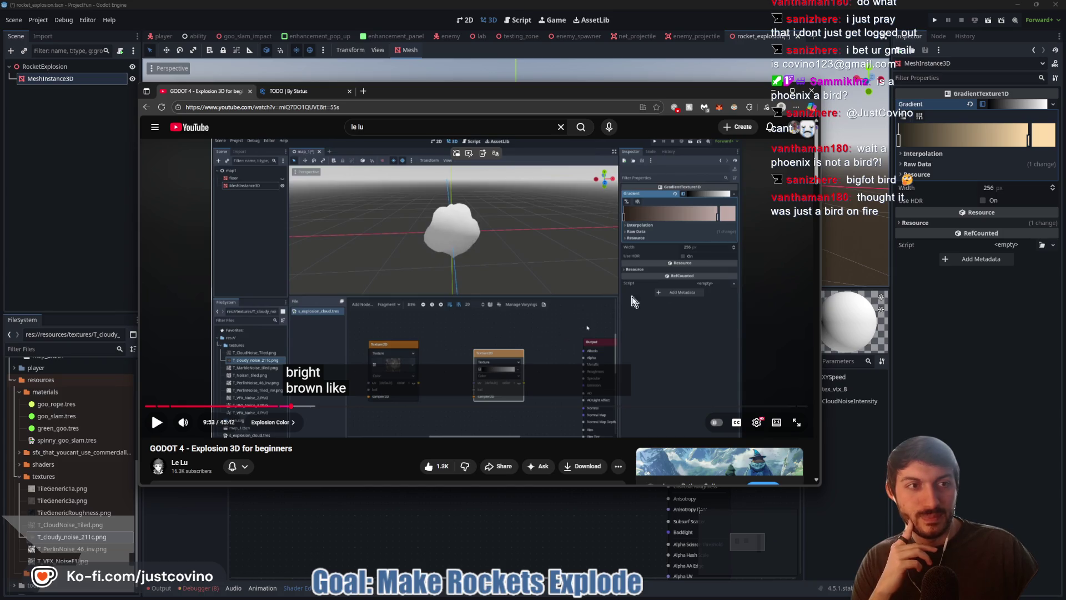
left_click(899, 143)
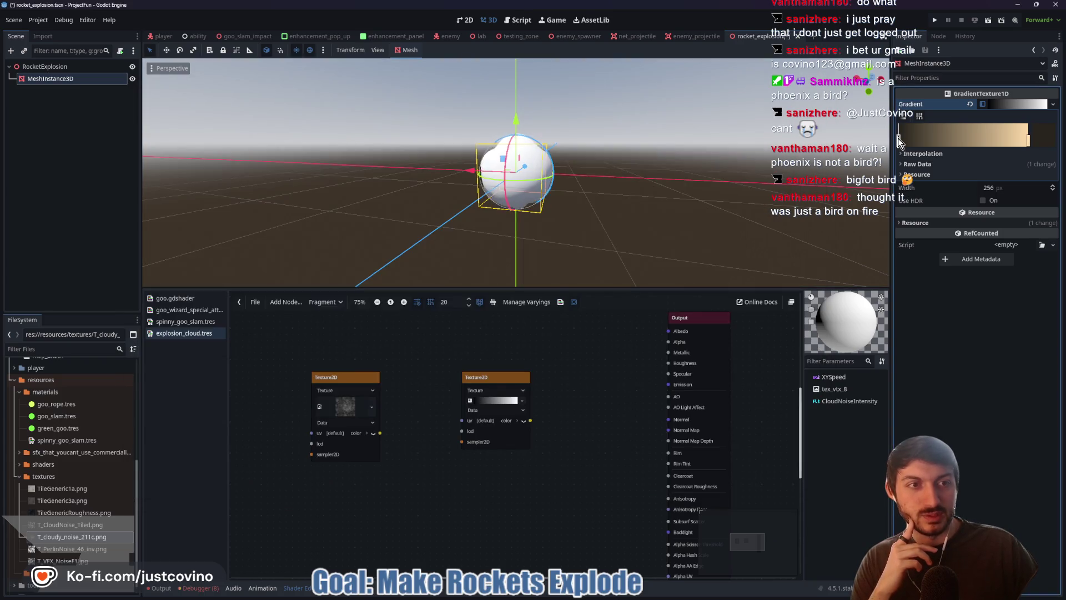
left_click(1042, 142)
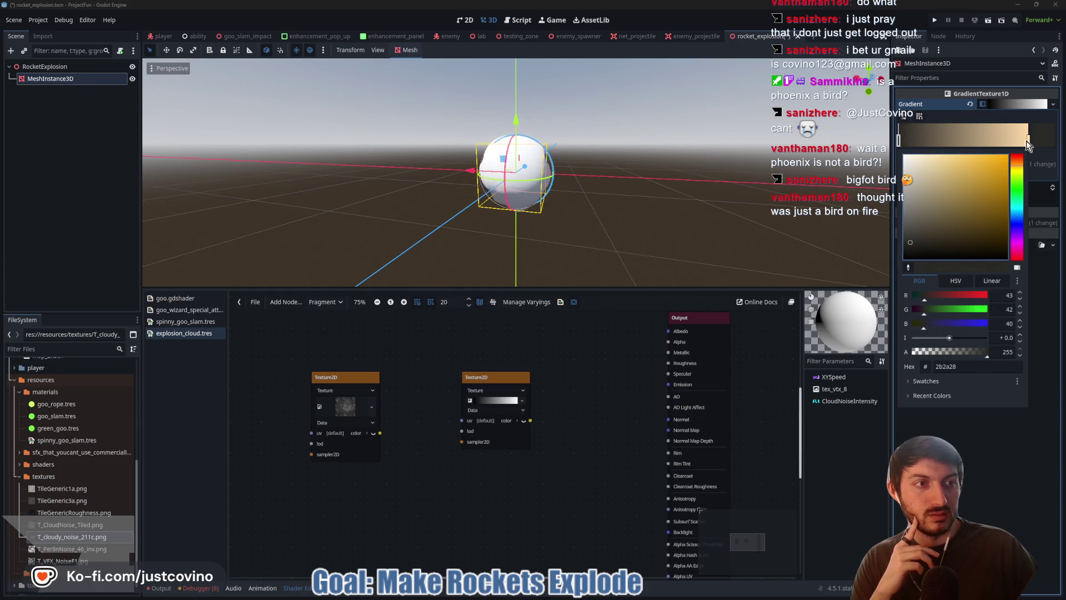
left_click(603, 596)
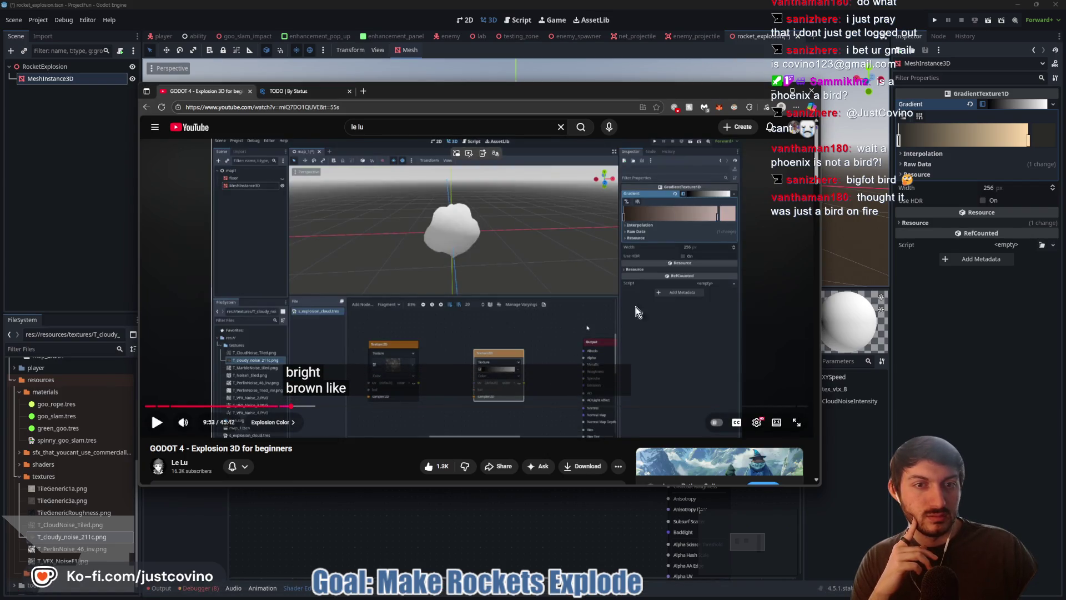
left_click(1028, 138)
left_click(1043, 135)
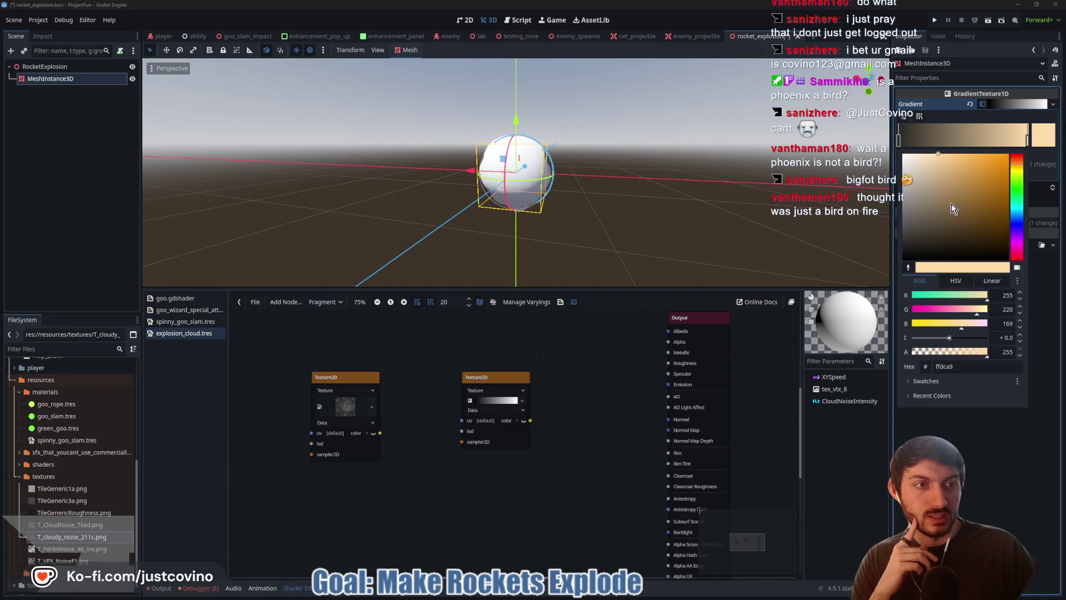
left_click_drag(1016, 176, 1018, 166)
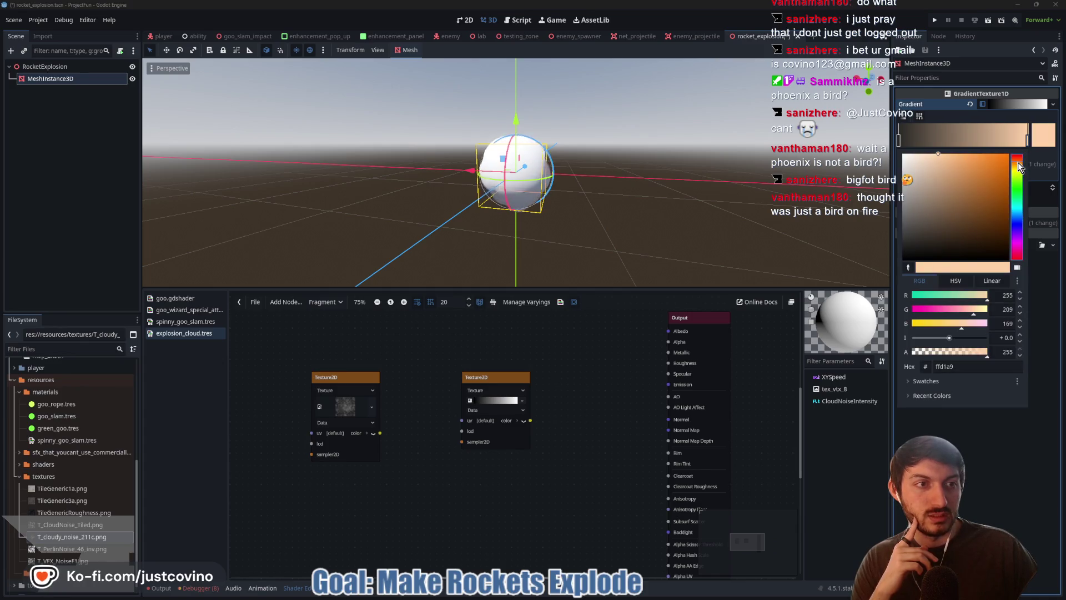
left_click_drag(936, 156, 921, 184)
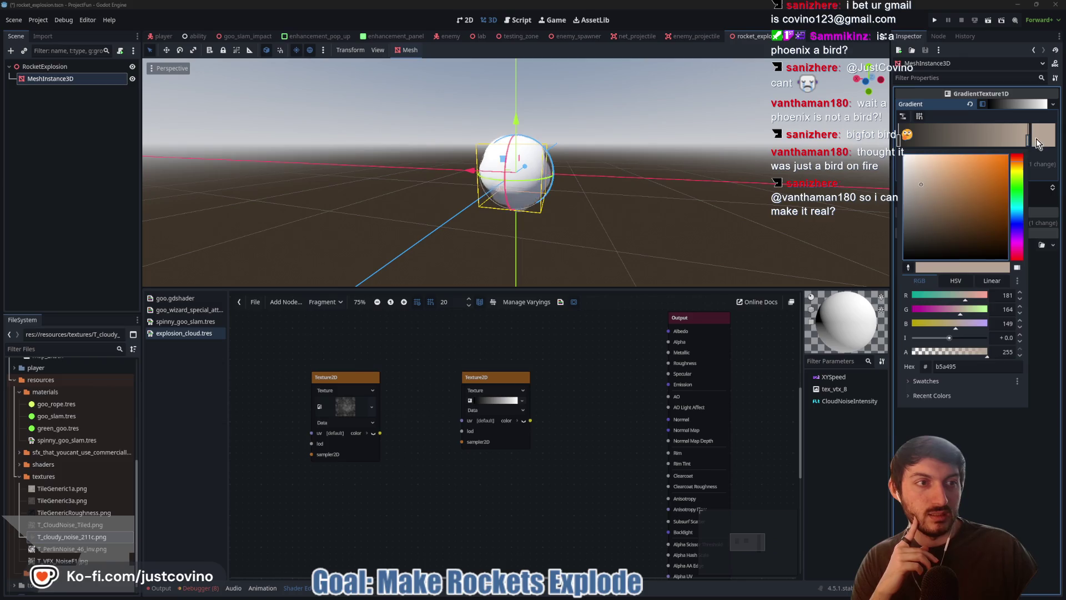
left_click(766, 311)
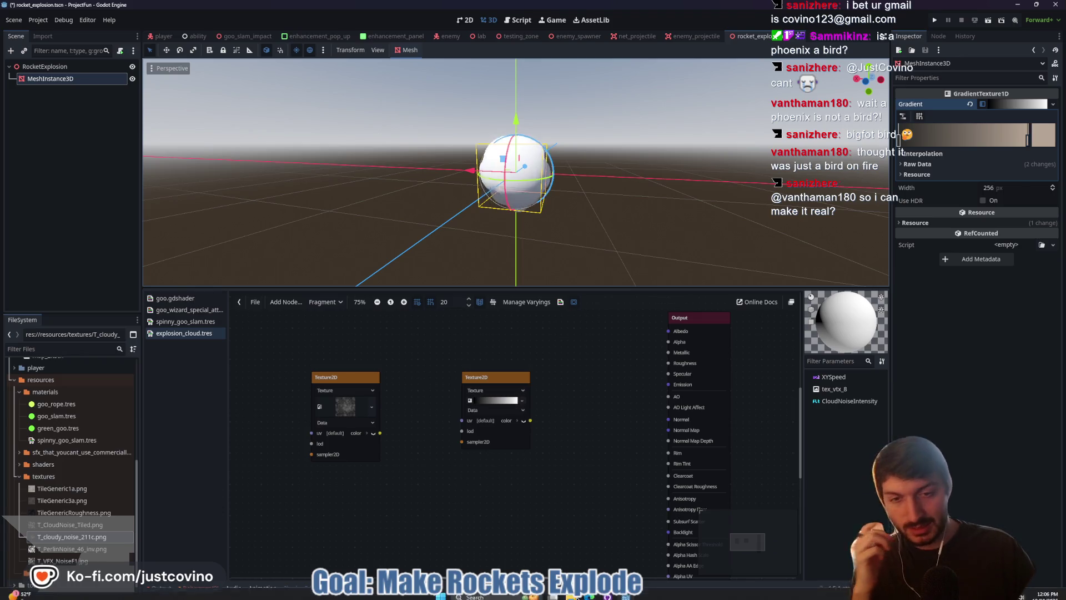
key("alt+Tab")
left_click(521, 338)
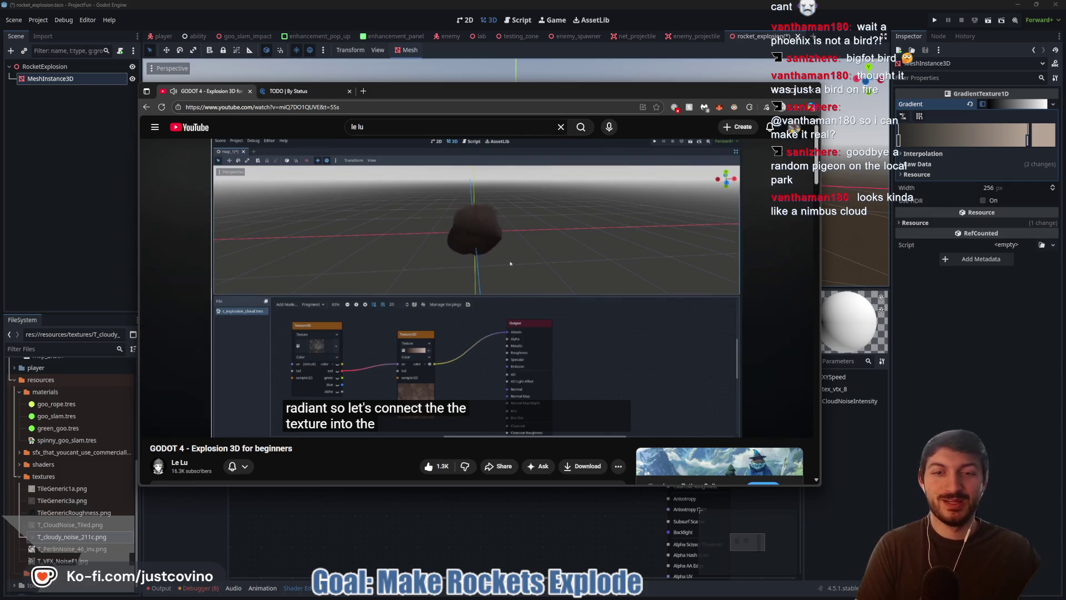
Step: Pause the tutorial at 10:12, where the noise is wired into the gradient
left_click(442, 408)
left_click(420, 525)
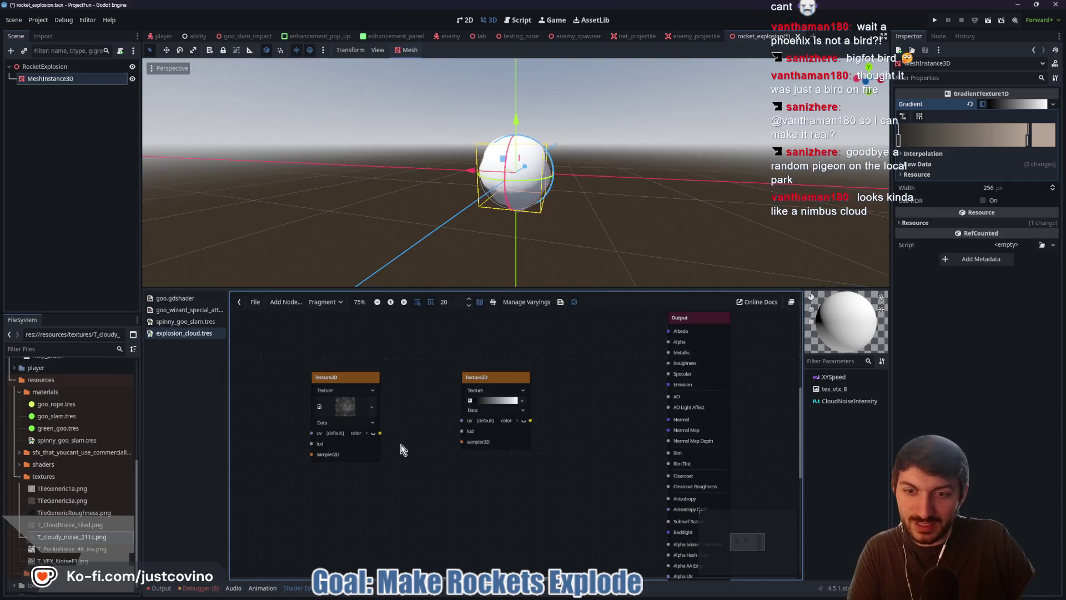
mouse_move(382, 447)
left_mouse_down()
mouse_move(433, 421)
mouse_move(519, 419)
mouse_move(662, 334)
left_mouse_up()
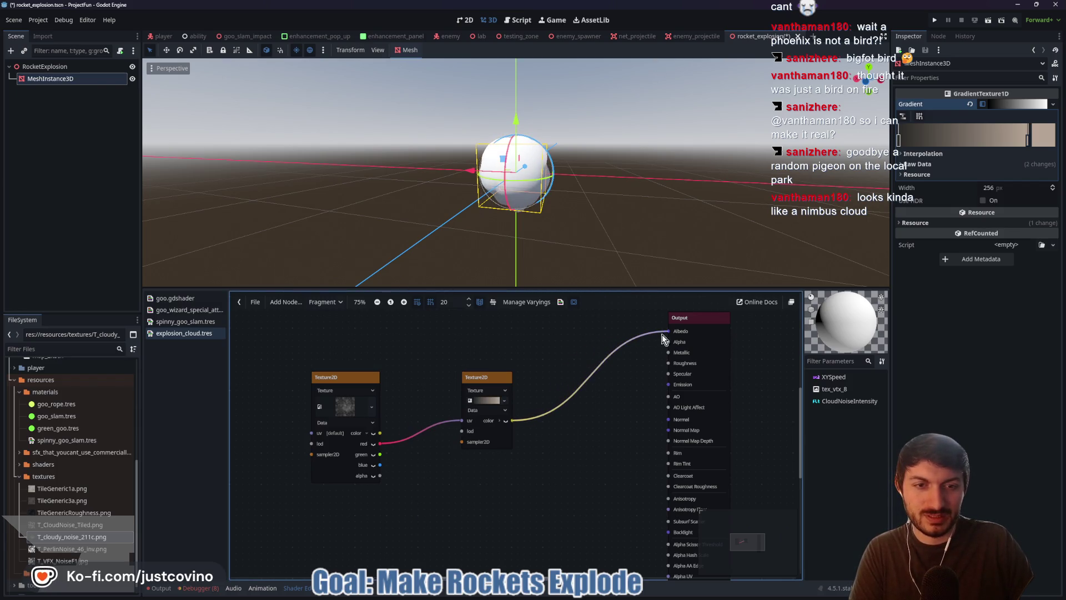
mouse_move(711, 192)
left_mouse_down()
mouse_move(662, 203)
mouse_move(704, 200)
left_mouse_up()
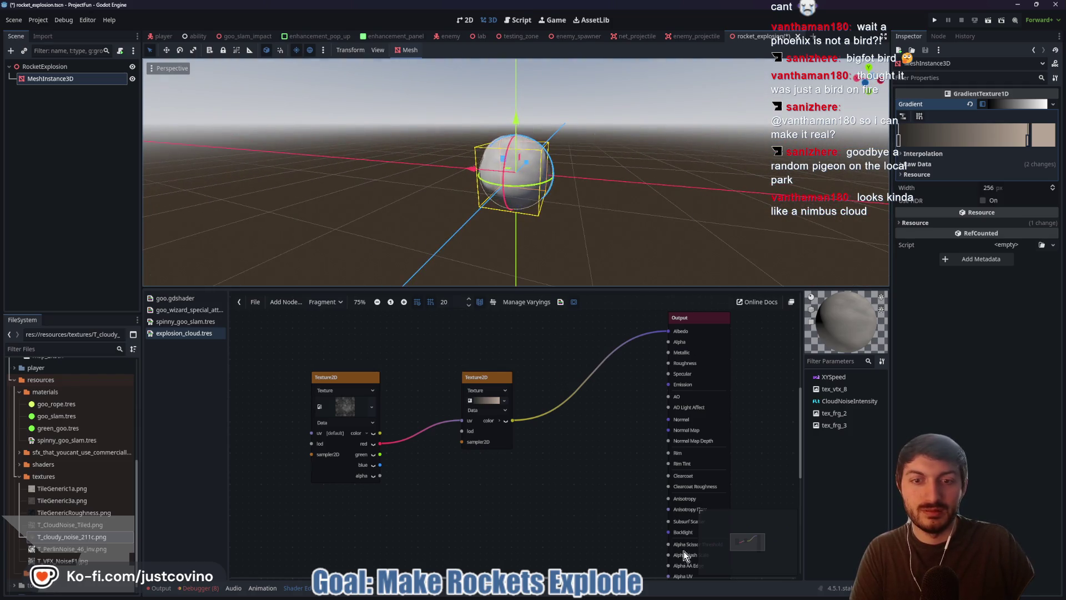
mouse_move(626, 598)
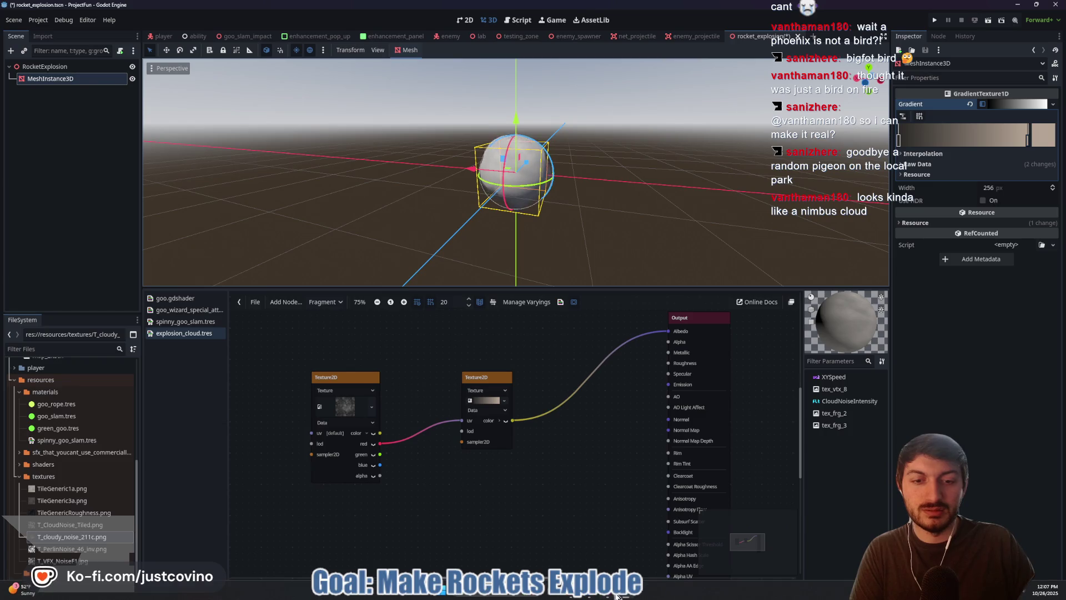
left_click(591, 597)
left_click(498, 409)
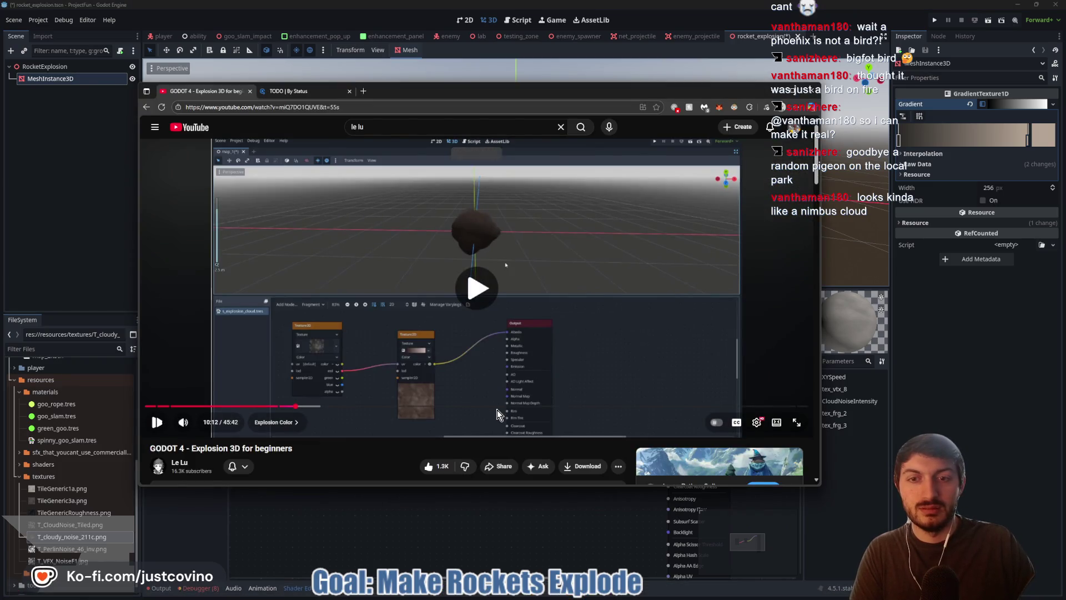
left_click(479, 522)
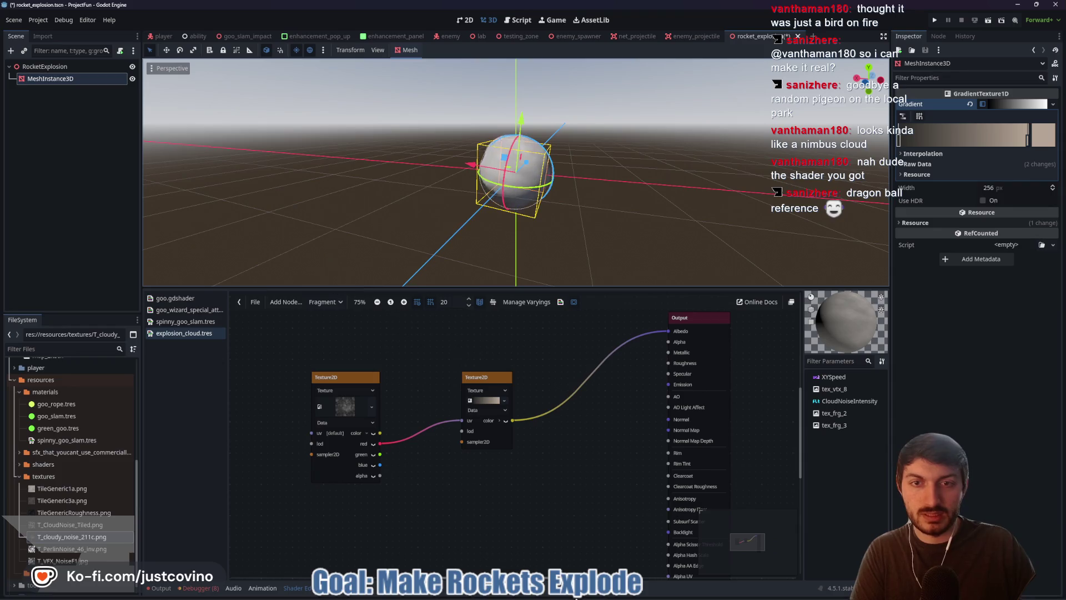
left_click(585, 597)
key("space")
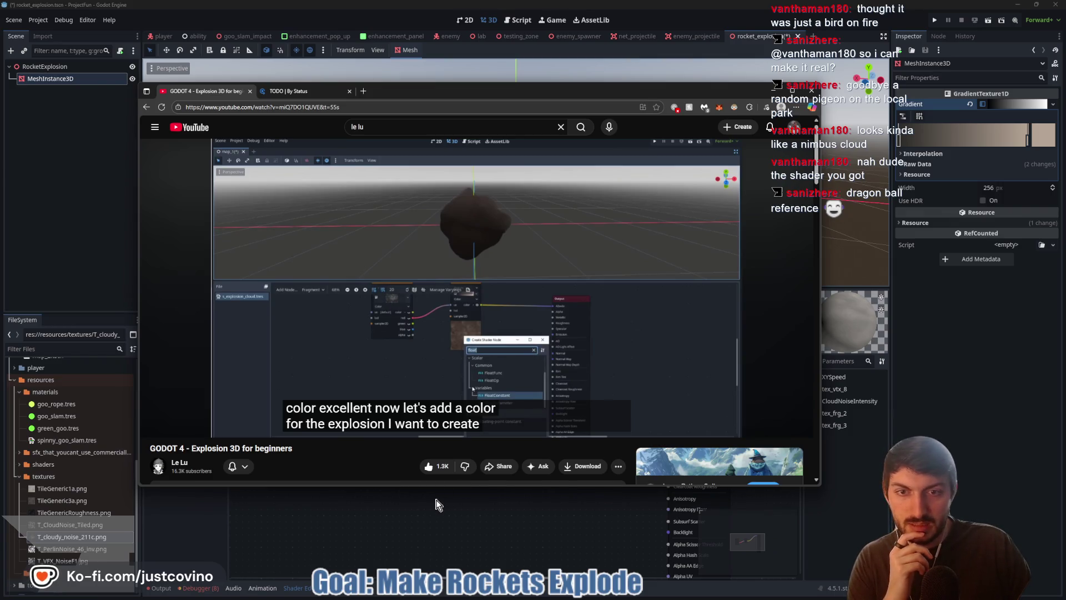
key("alt+Tab")
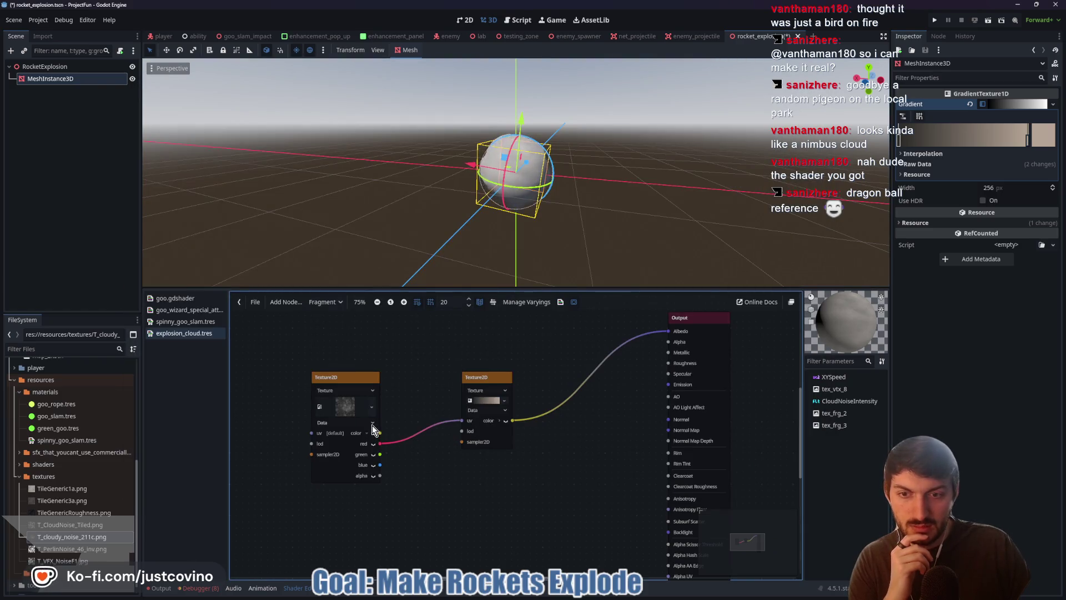
Step: Show the gradient texture node's preview and darken the gradient's left stop to near black
left_click(506, 421)
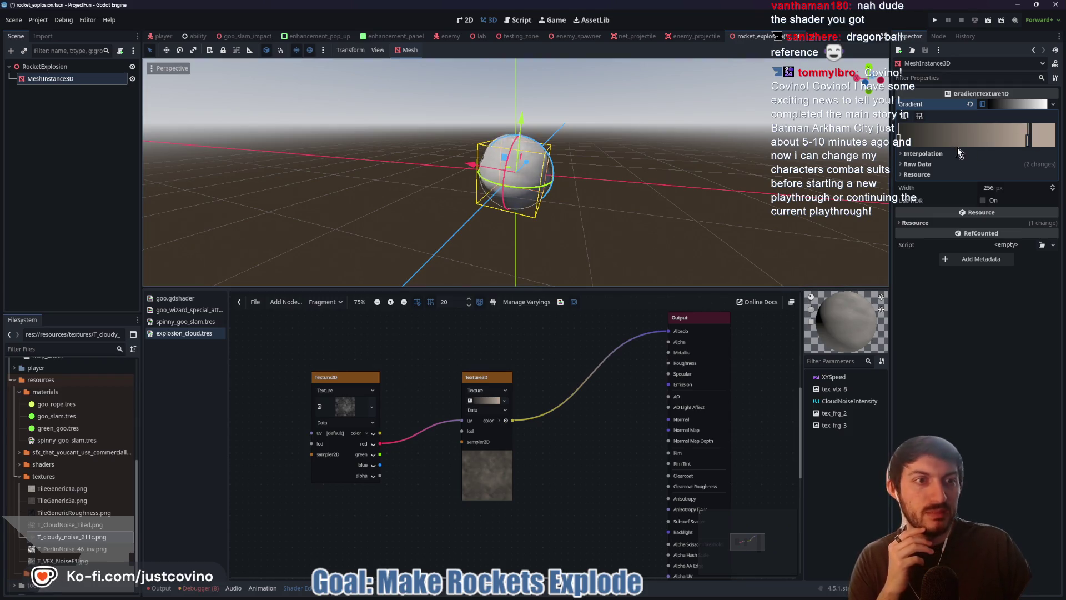
left_click(901, 144)
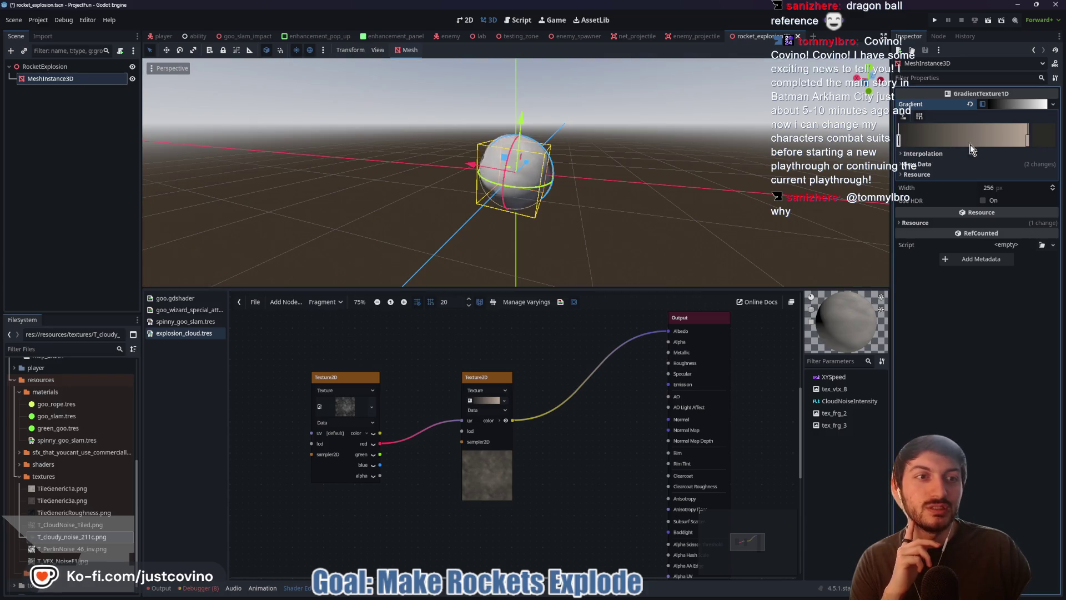
left_click(1048, 142)
left_click(908, 239)
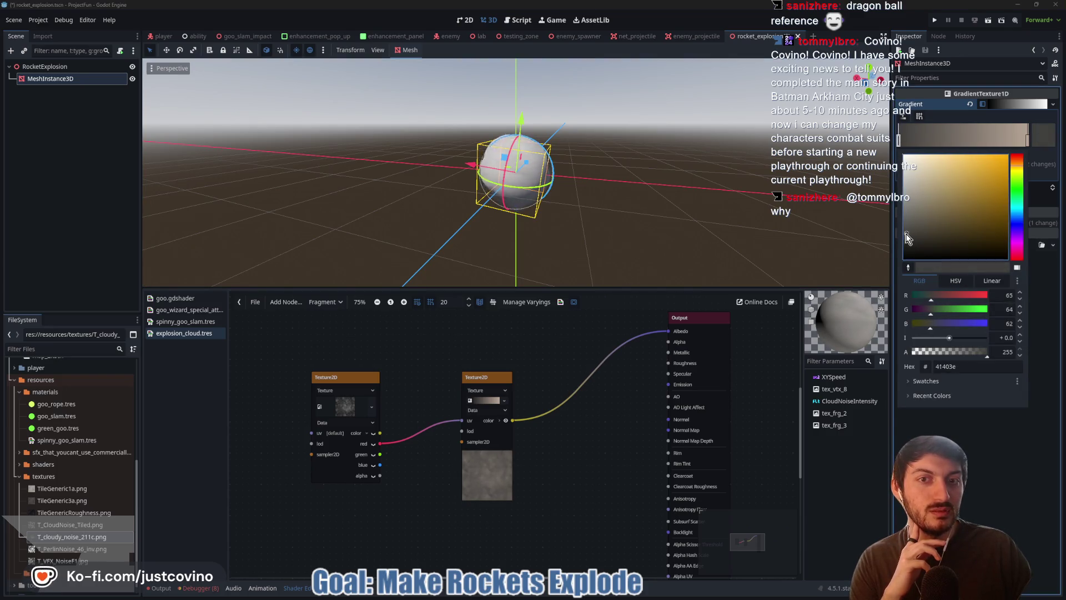
left_click_drag(905, 233, 914, 250)
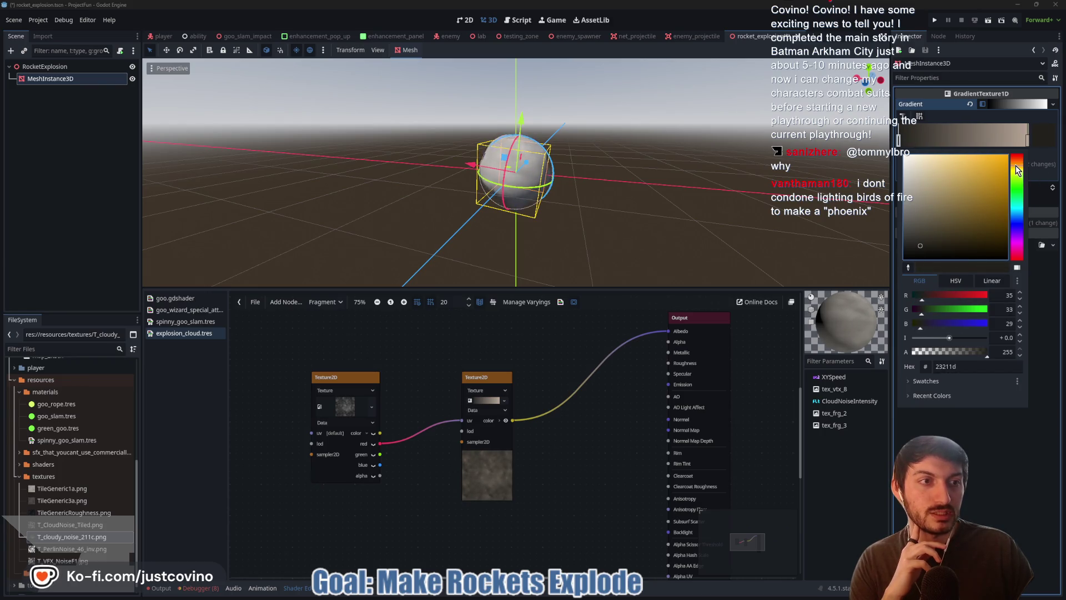
left_click(925, 248)
left_click_drag(925, 250, 927, 252)
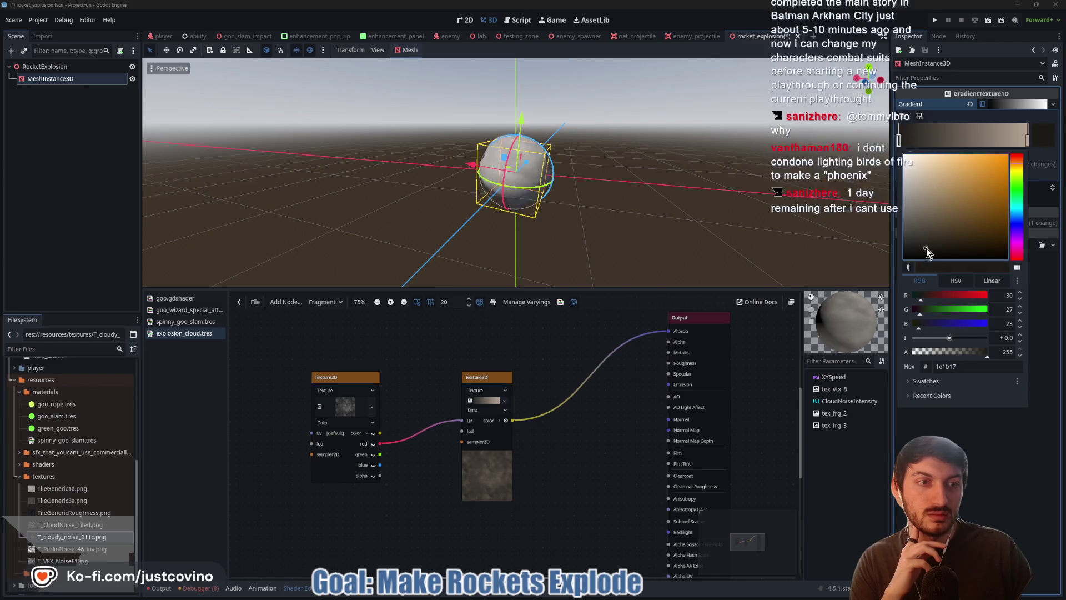
Step: Lighten the gradient's right stop to a muted warm tan (#8a7b6d)
left_click(1028, 136)
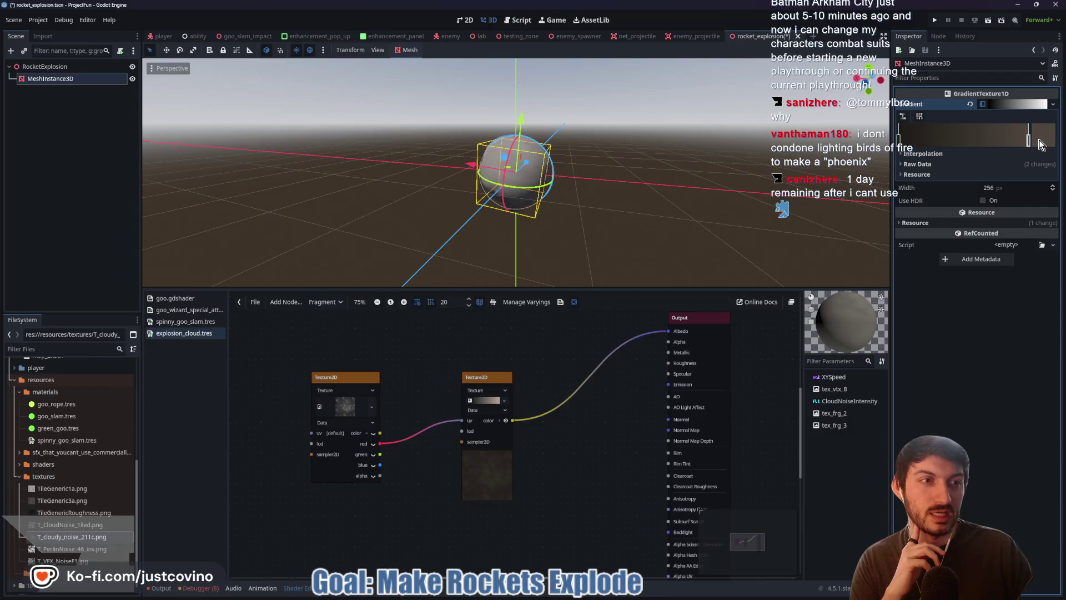
left_click(1043, 139)
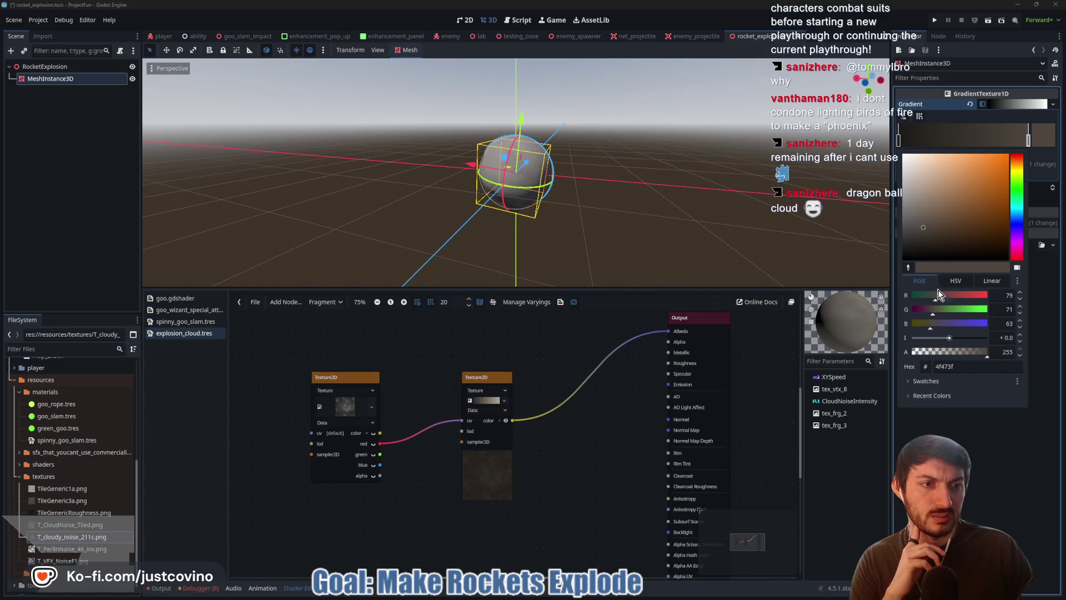
left_click(924, 228)
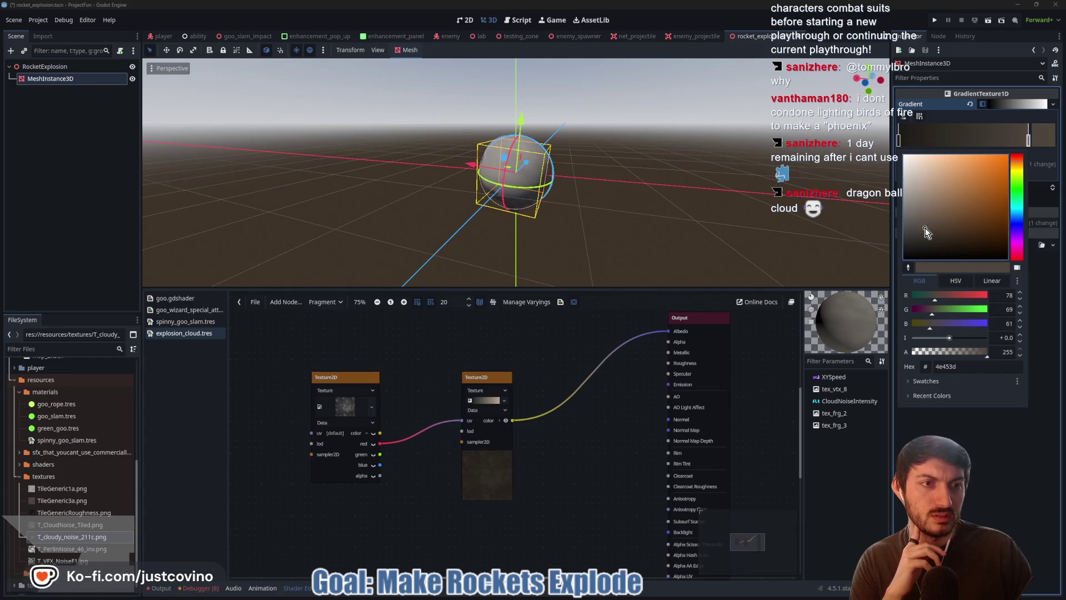
left_click_drag(924, 219, 925, 203)
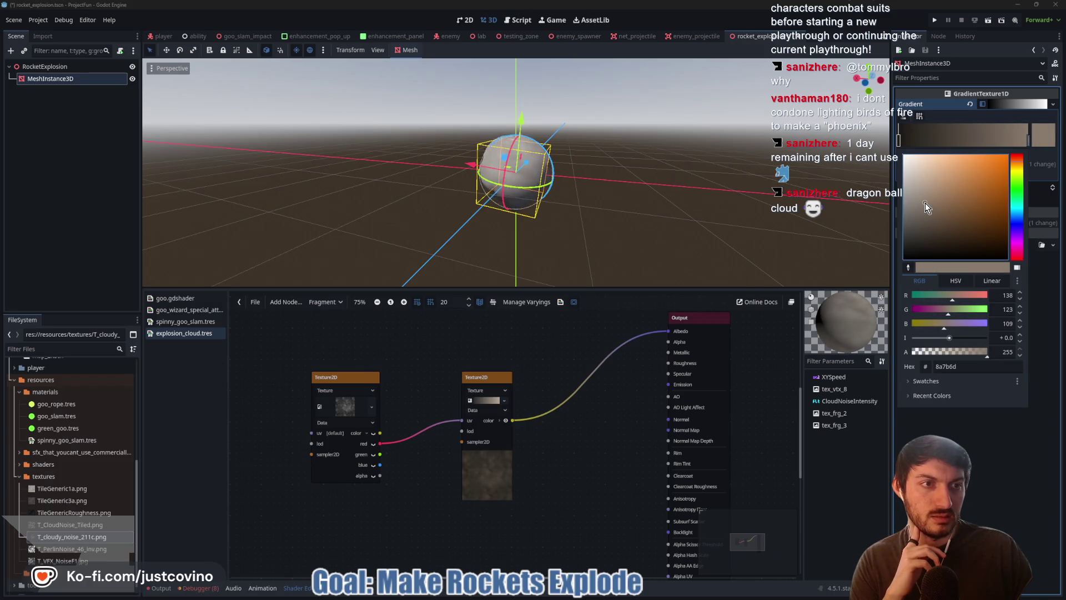
left_click(708, 251)
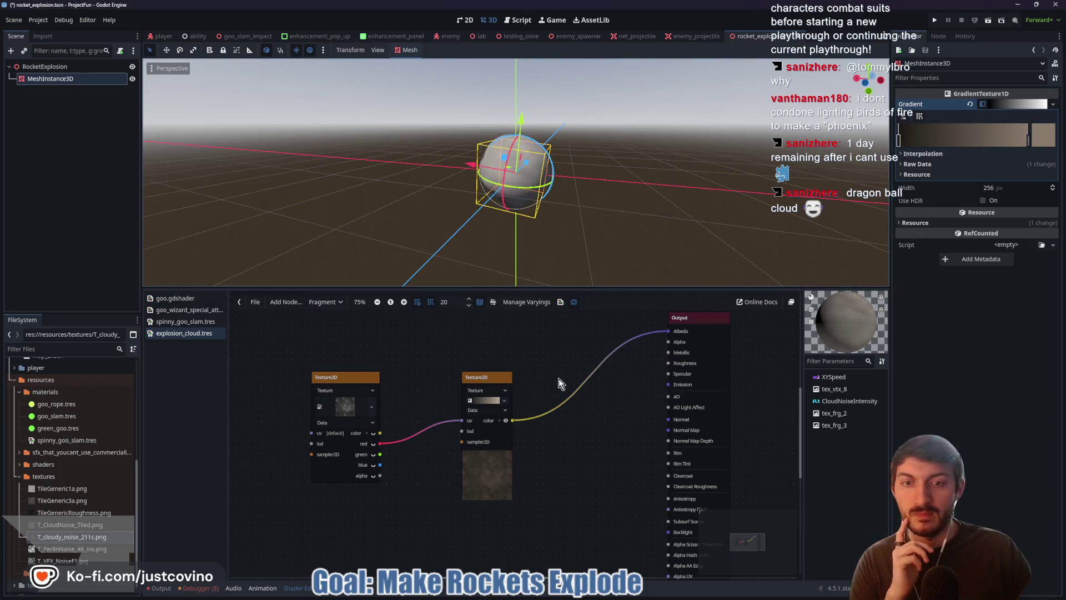
left_click(572, 356)
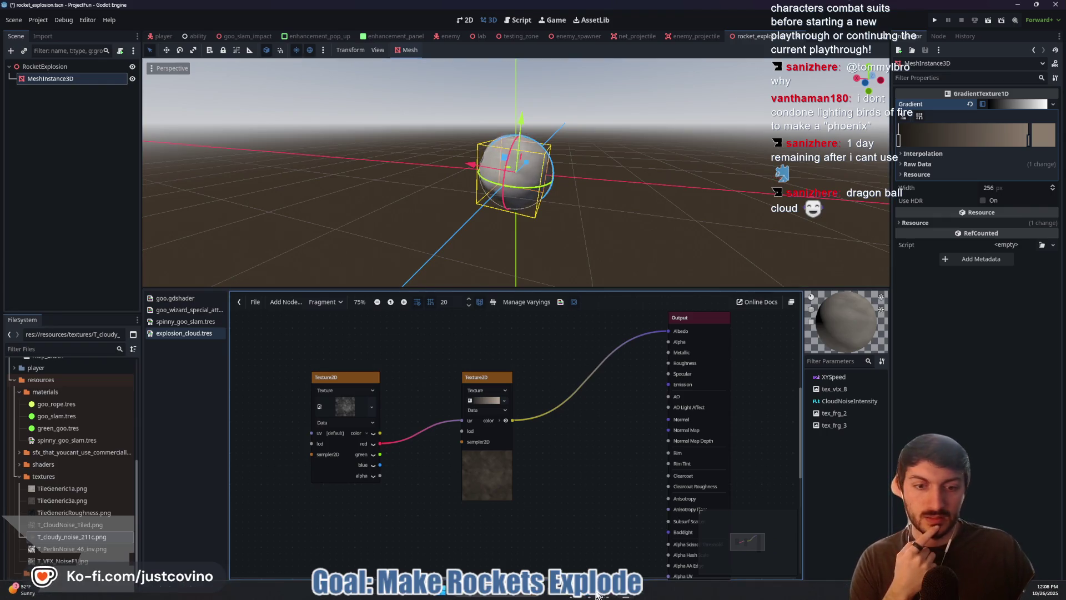
left_click(600, 596)
left_click(583, 287)
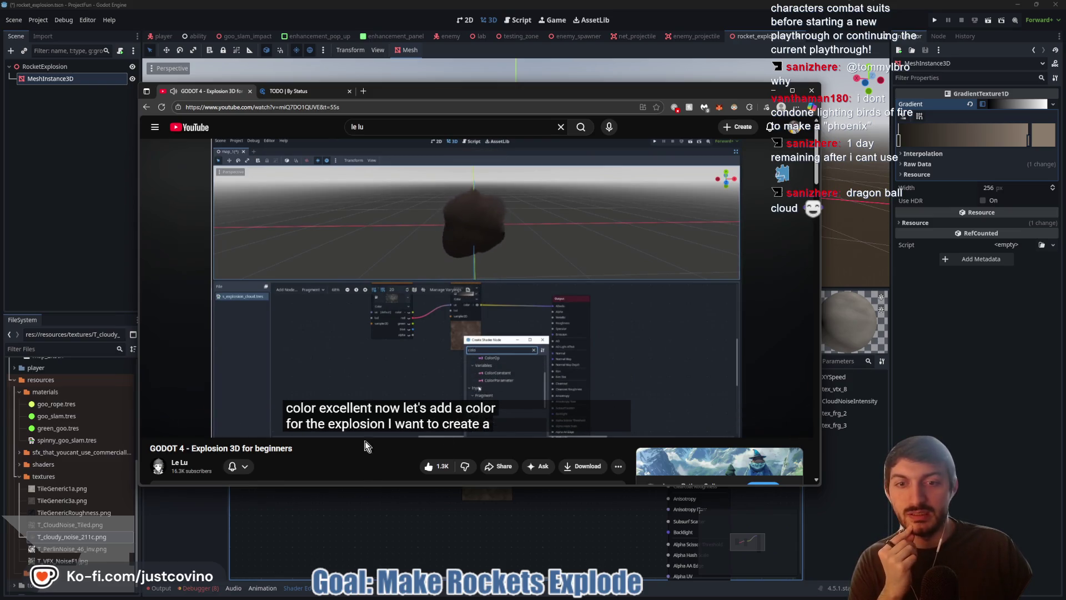
left_click(334, 307)
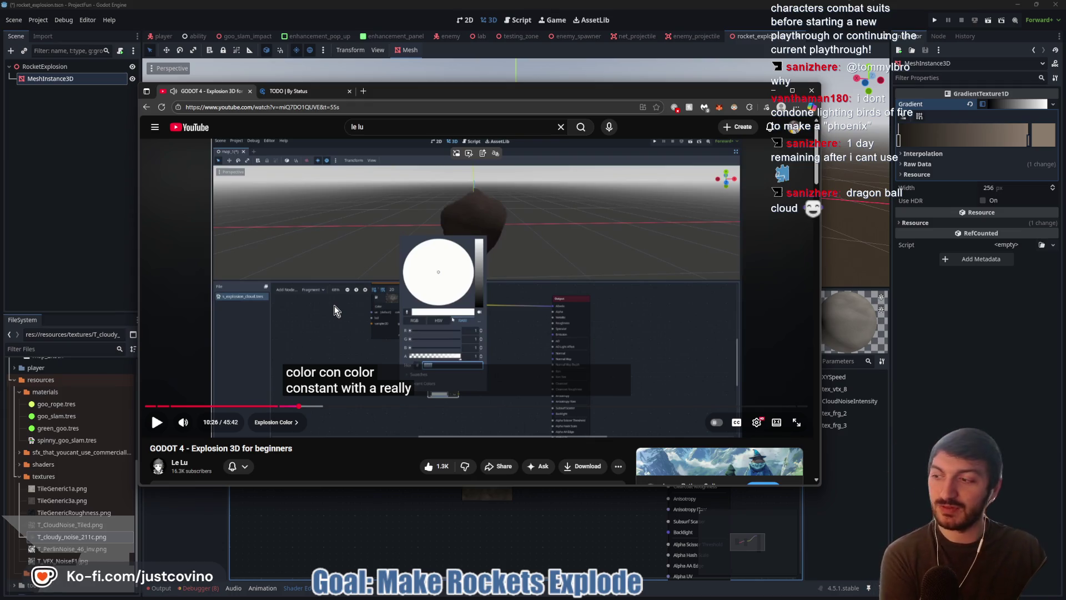
left_click(331, 304)
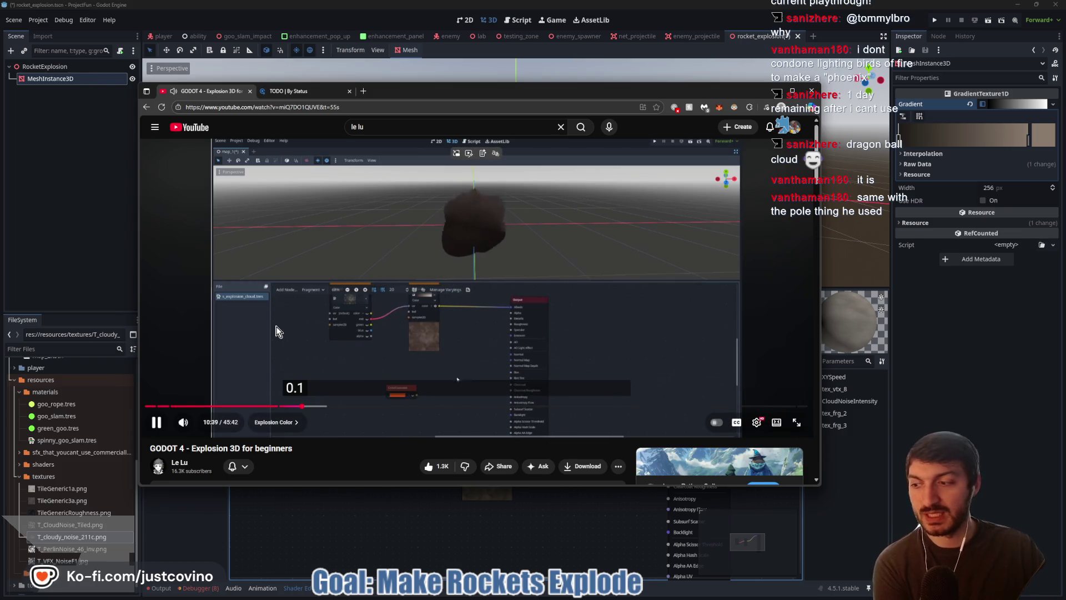
left_click(276, 348)
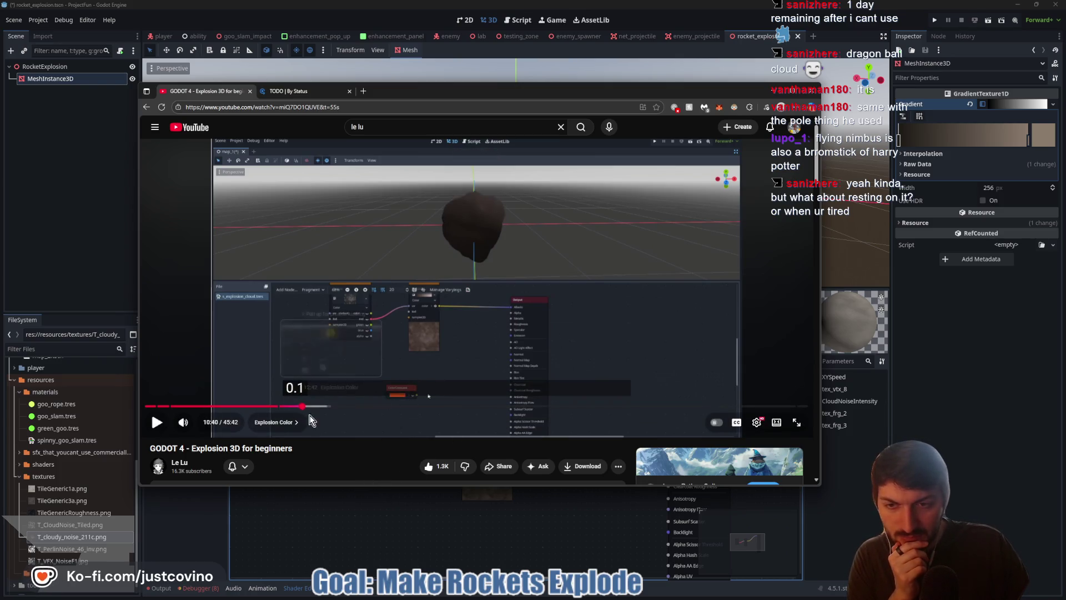
left_click(299, 406)
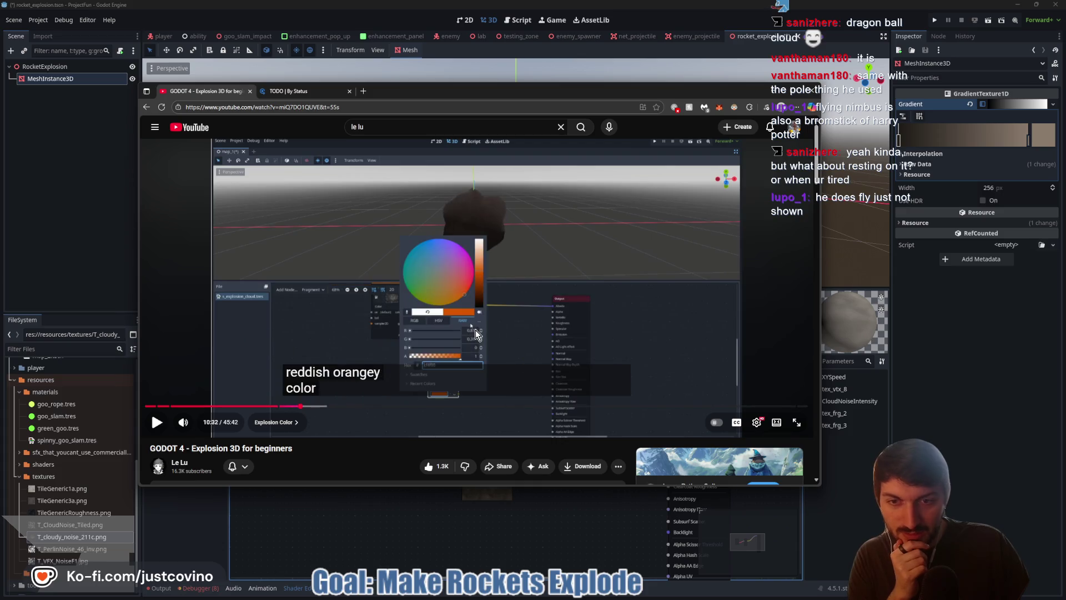
key("space")
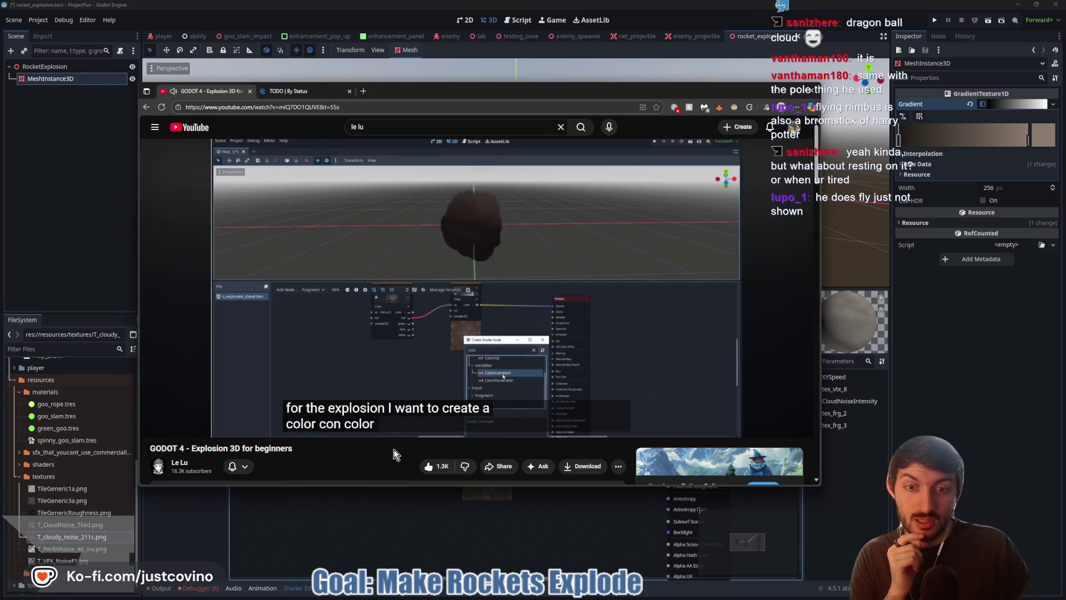
left_click(421, 305)
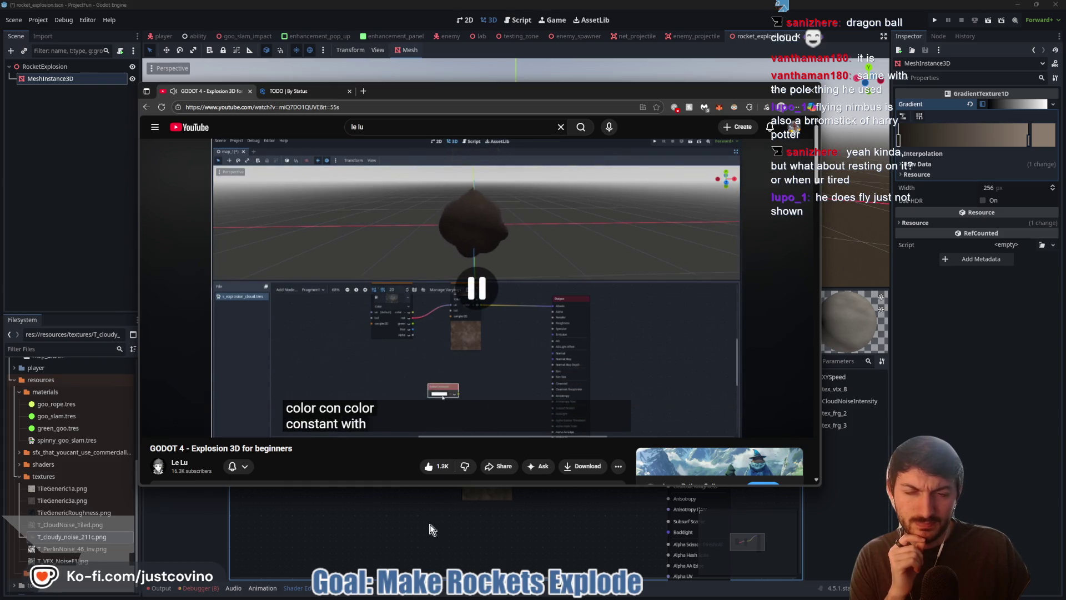
left_click(430, 522)
left_click_drag(509, 533, 502, 391)
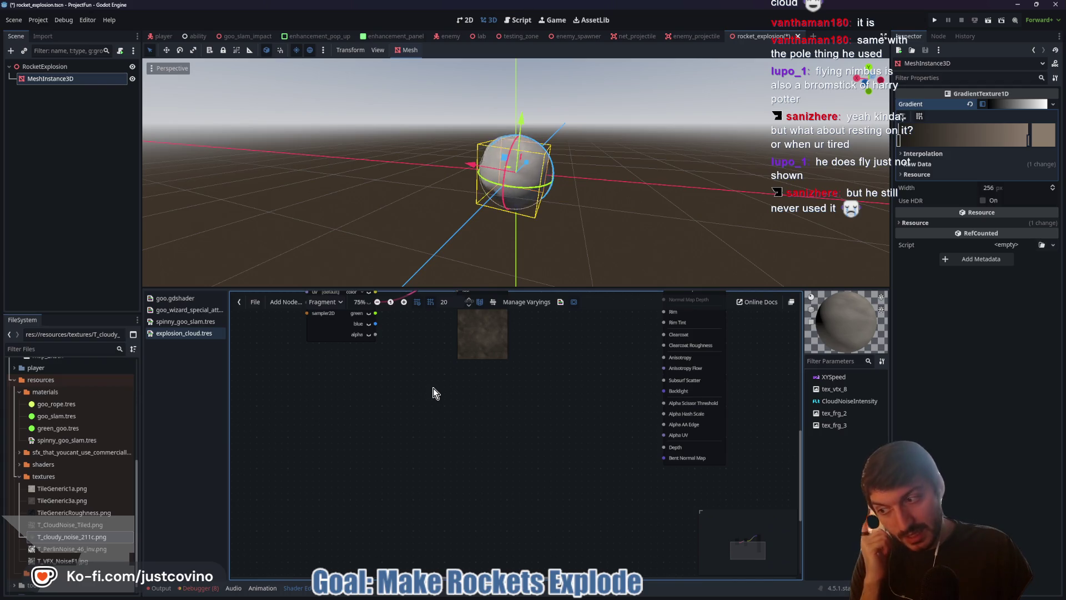
Step: Add a ColorConstant node, set it to orange #ce7b11, and shift it slightly left
right_click(461, 417)
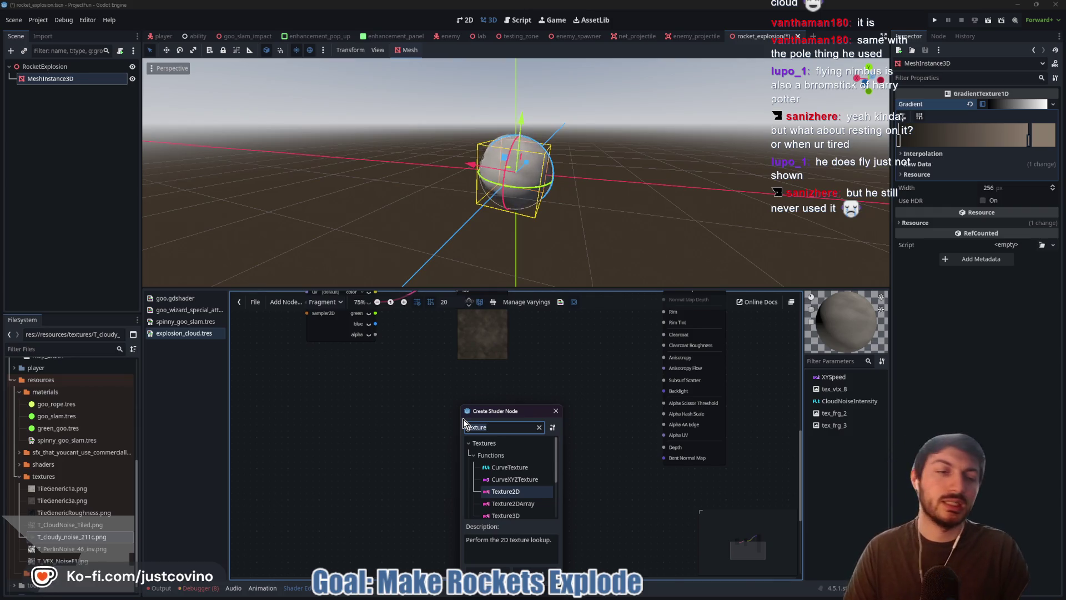
type("color")
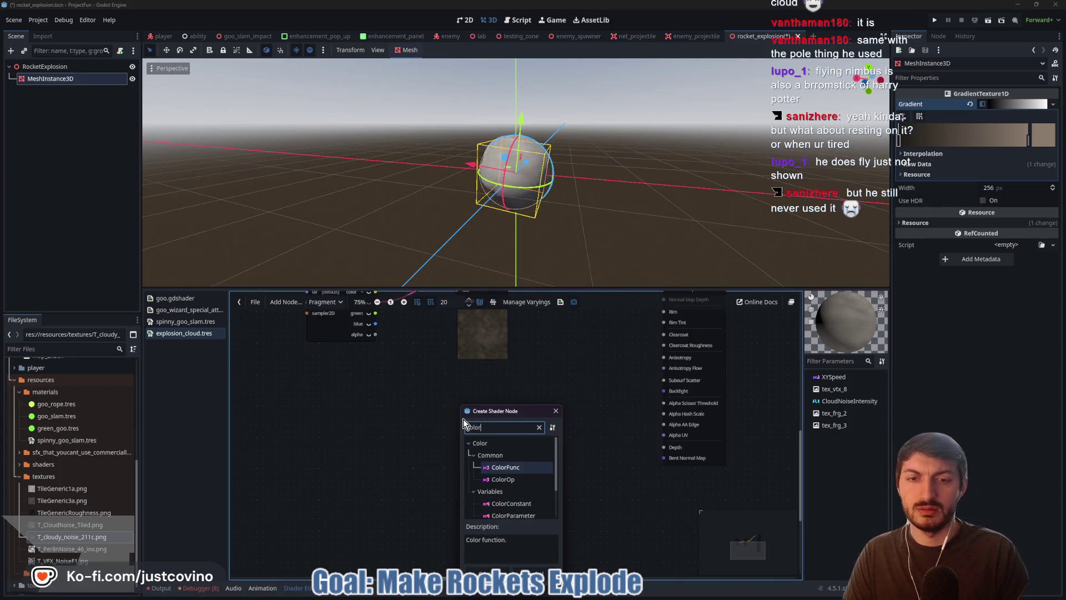
double_click(511, 504)
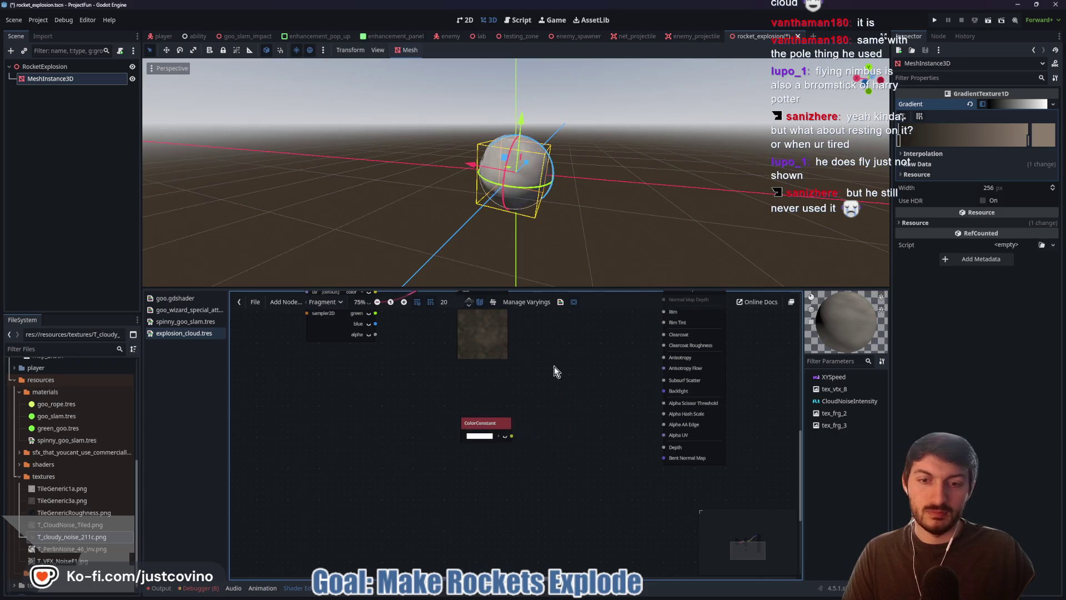
left_click(480, 436)
left_click_drag(543, 196, 539, 190)
left_click(521, 199)
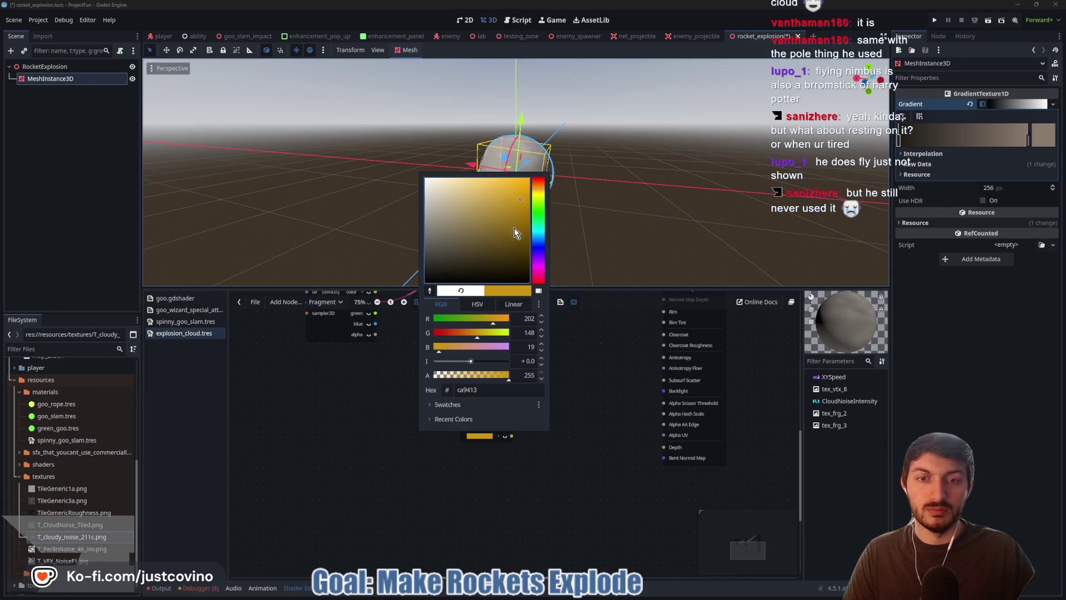
left_click(542, 187)
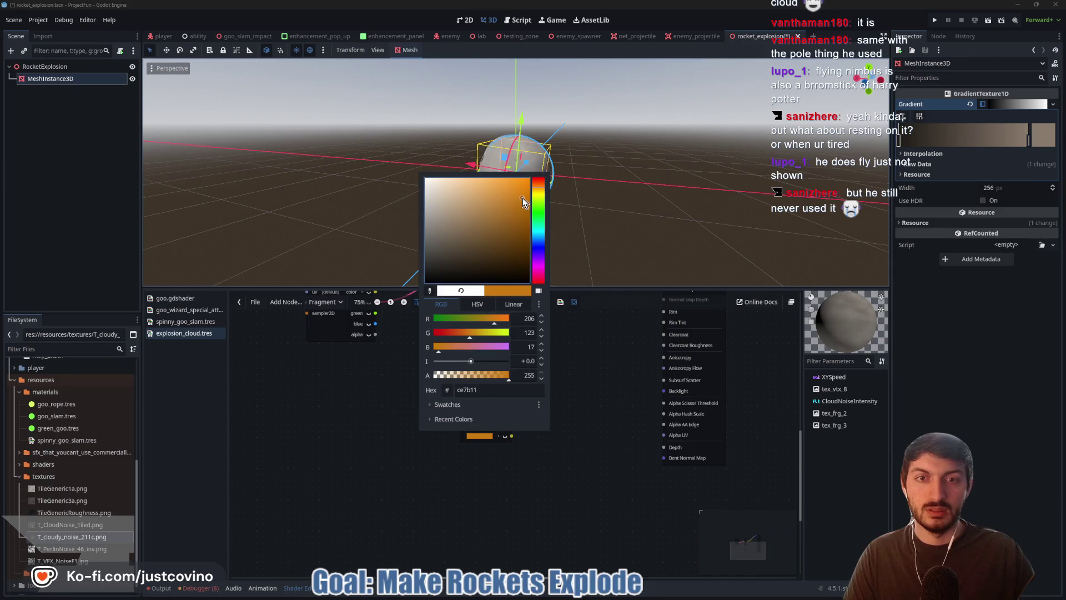
left_click(591, 444)
left_click_drag(491, 422, 462, 422)
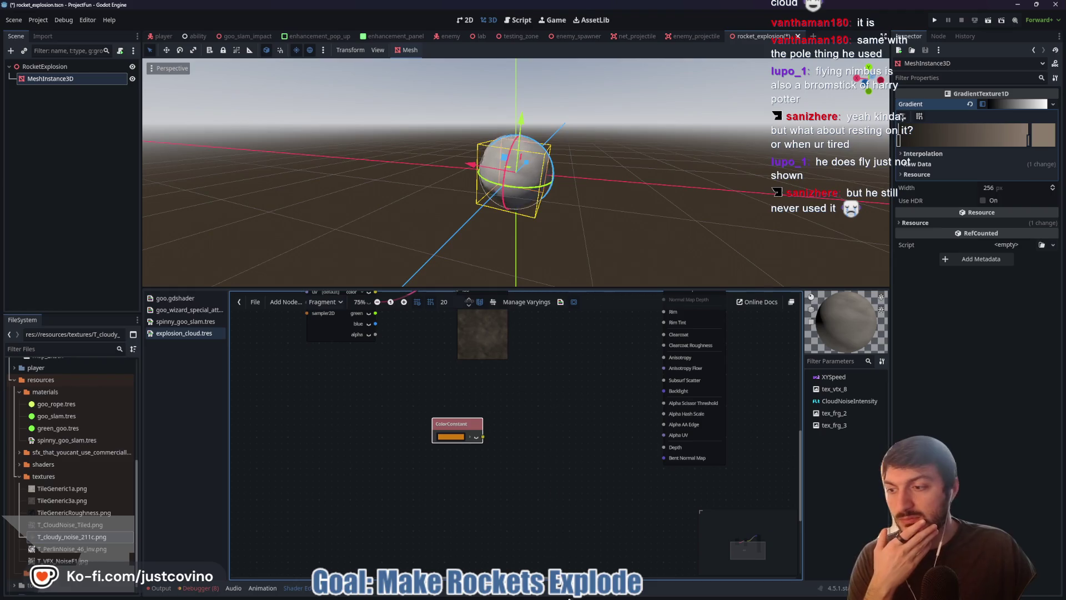
mouse_move(569, 595)
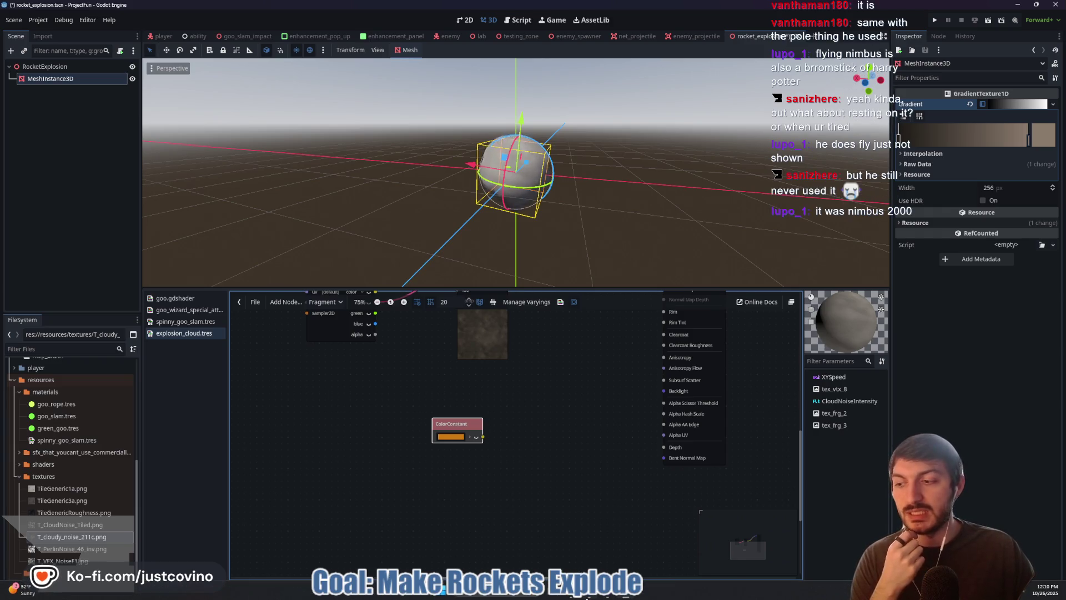
Step: Play the tutorial to 10:42, where the constant is red 1, 0.3, 0.1, then return to Godot
left_click(588, 539)
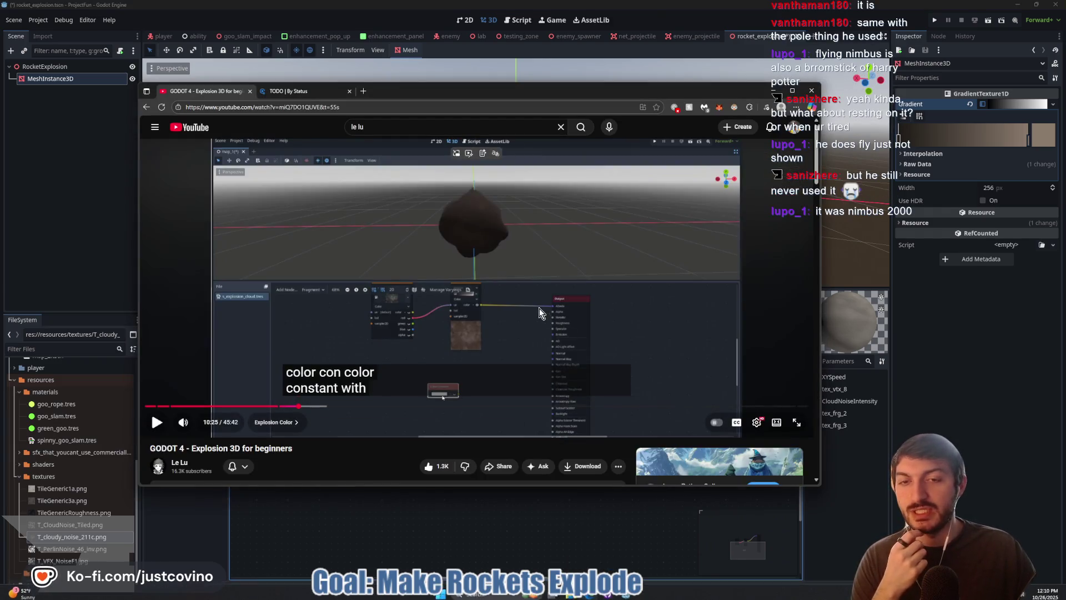
left_click(545, 325)
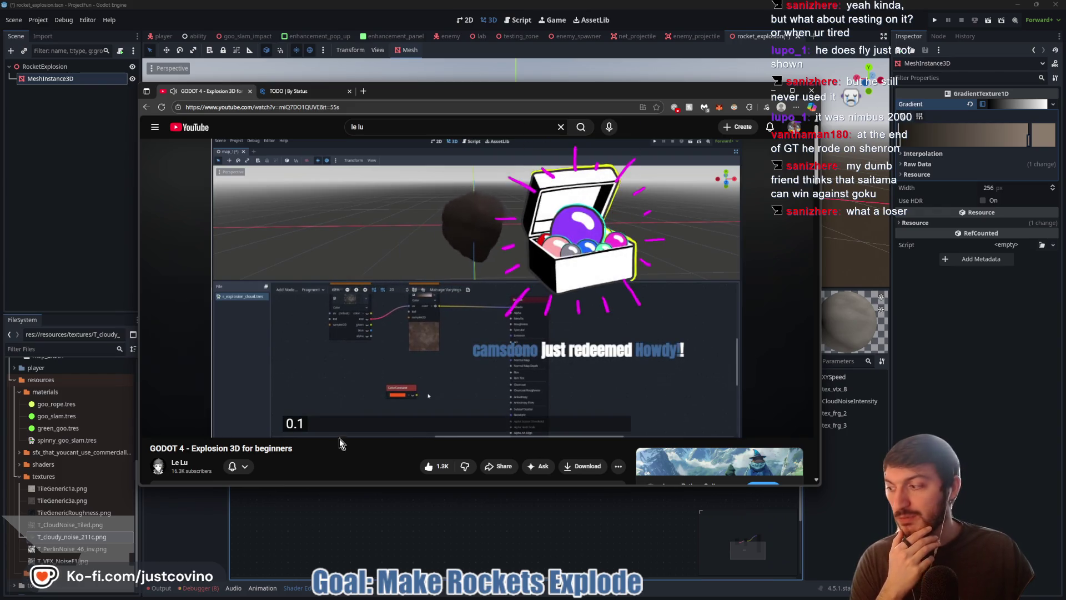
left_click(333, 321)
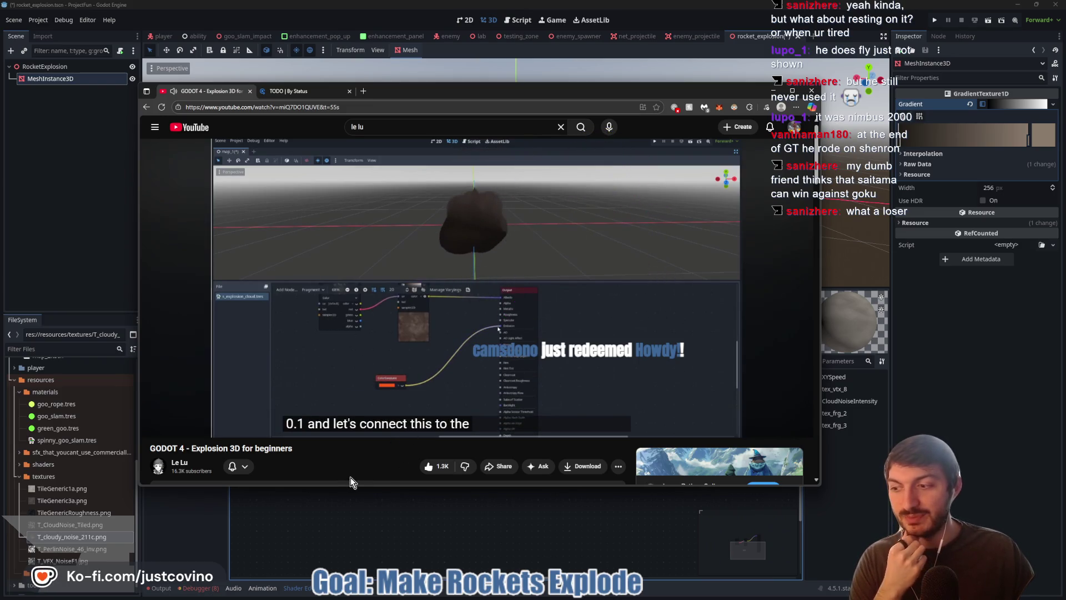
left_click(538, 553)
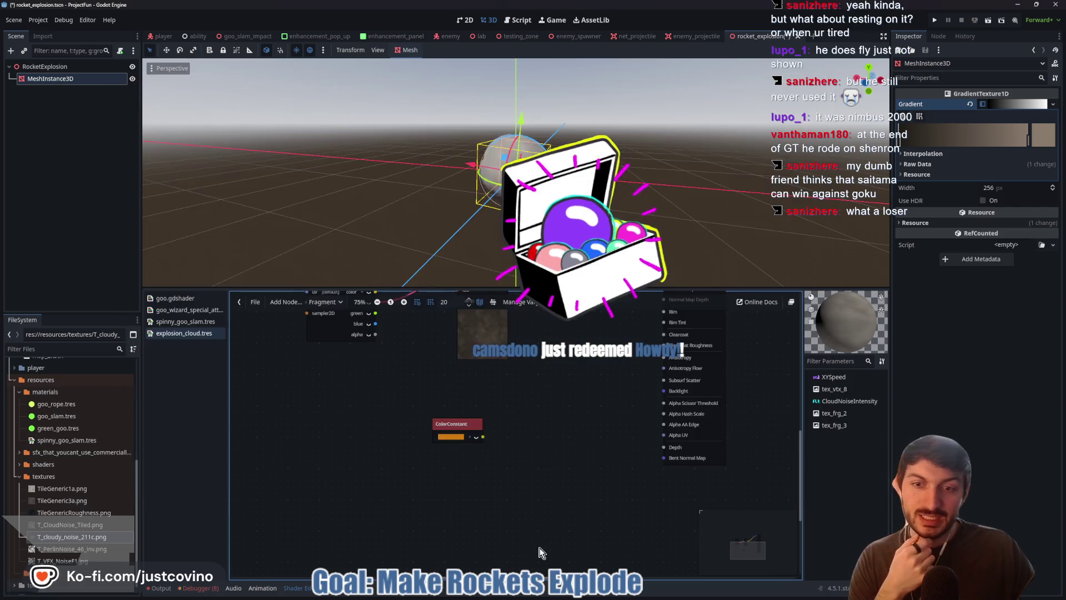
Step: Change the ColorConstant's colour to the redder orange hex ce6010
left_click(450, 437)
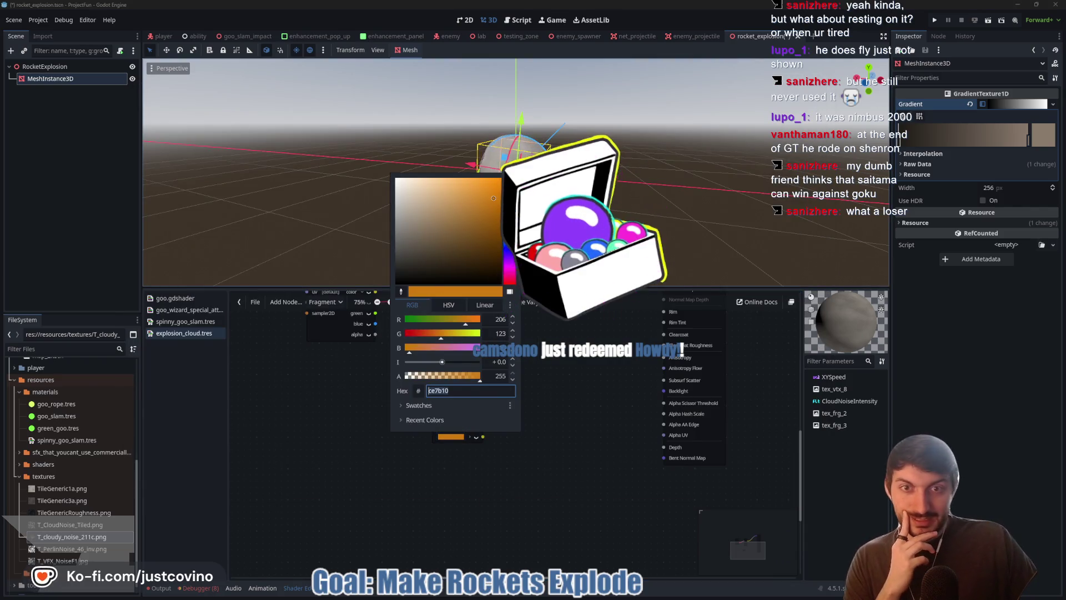
type("ce6010")
key("Return")
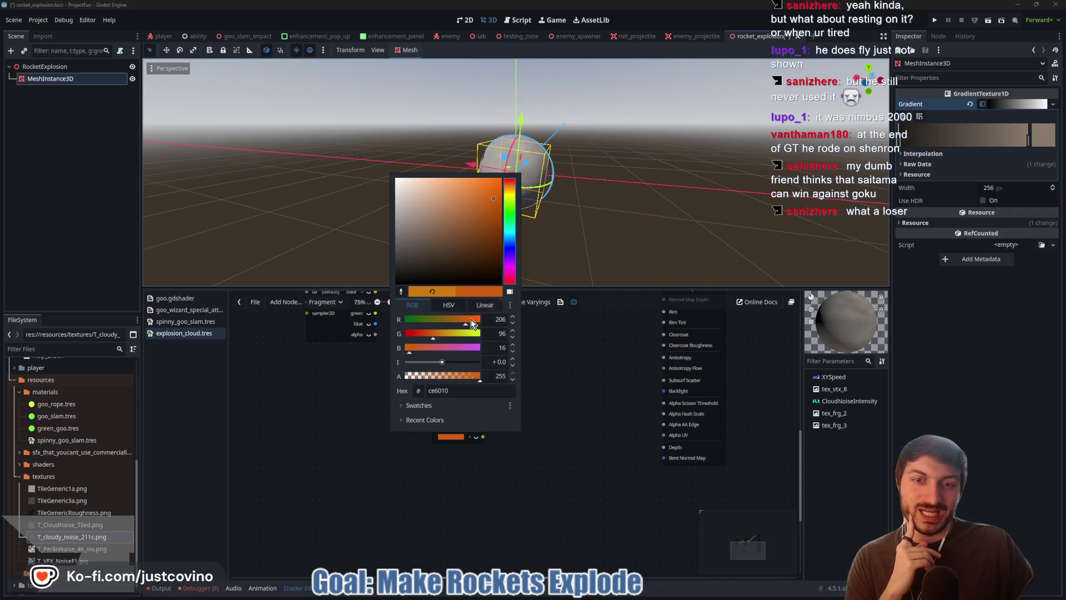
left_click(558, 366)
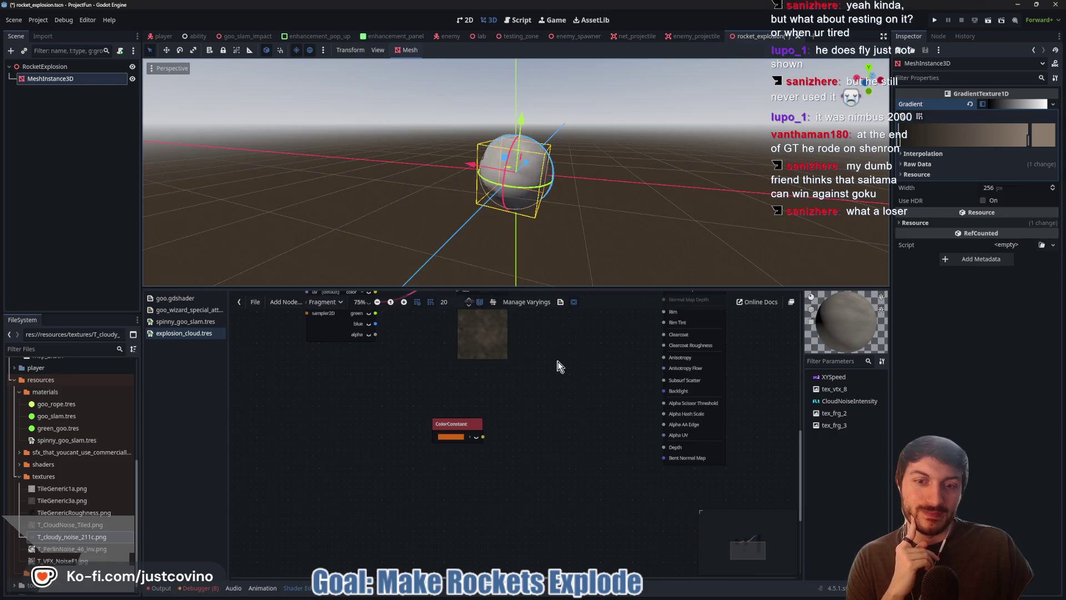
Step: Wire the orange ColorConstant's output into the output node's Emission port
mouse_move(572, 382)
left_mouse_down()
mouse_move(466, 437)
mouse_move(454, 430)
left_mouse_up()
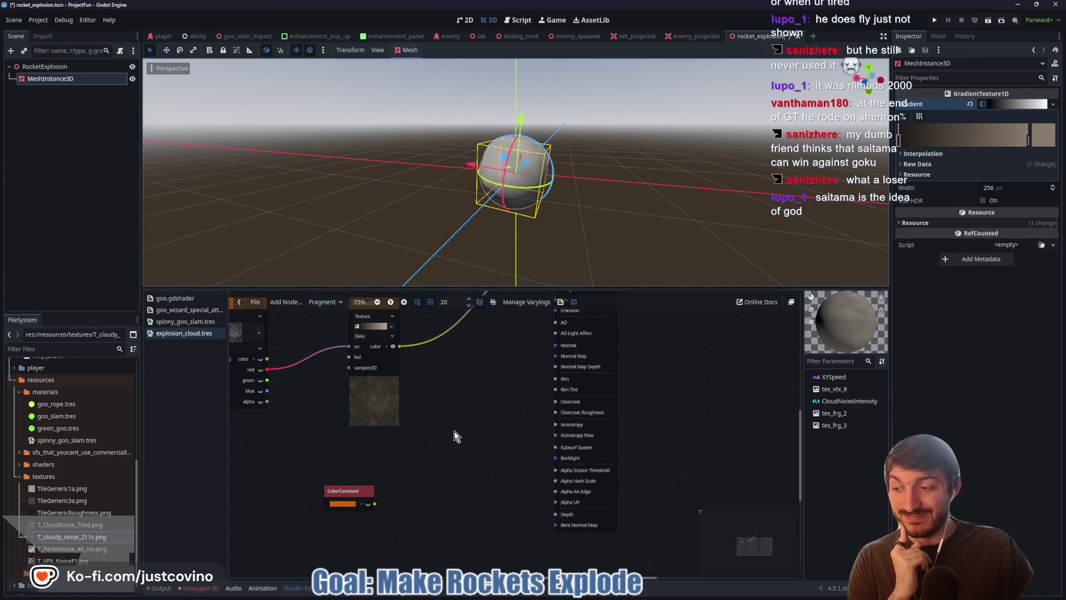
scroll(454, 431, "down", 2)
left_click(374, 493)
scroll(479, 448, "up", 2)
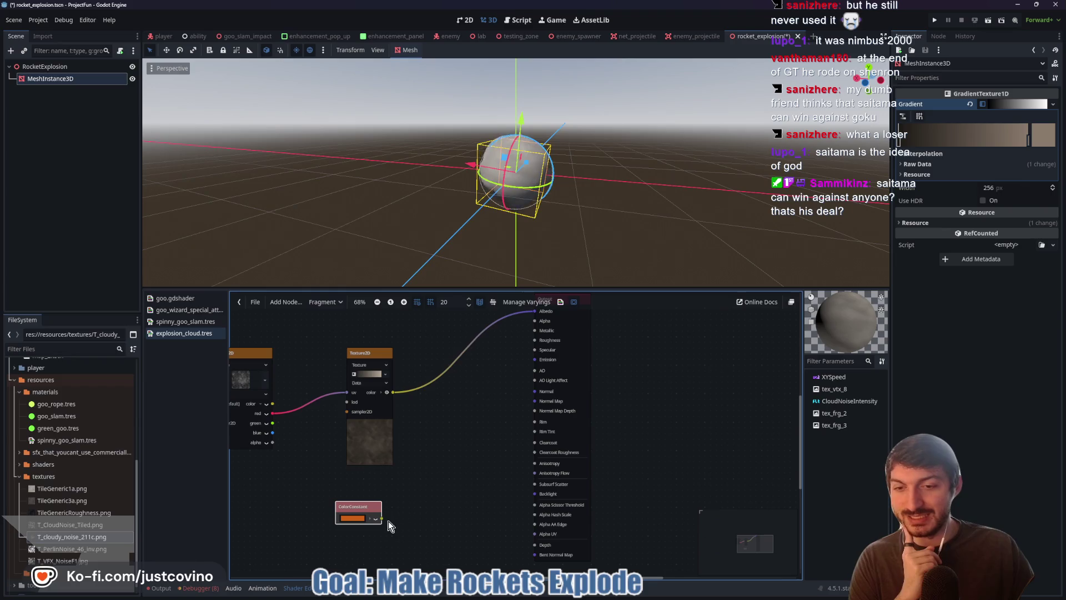
mouse_move(440, 495)
left_mouse_down()
mouse_move(482, 375)
mouse_move(519, 359)
left_mouse_up()
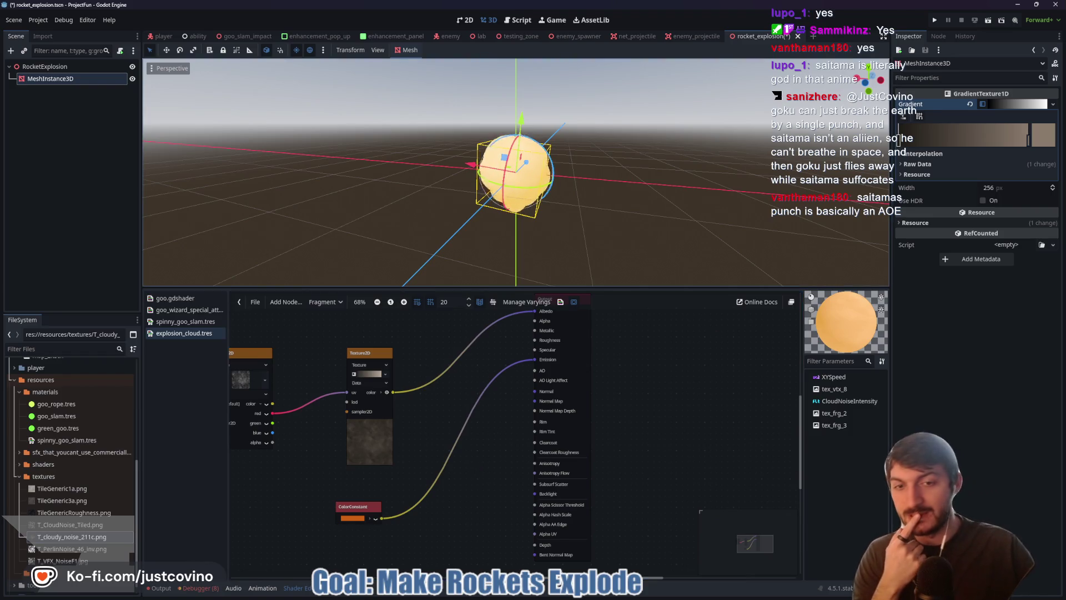
Step: Play the tutorial up to the multiply-colour-by-a-float step, pause it, and return to Godot
left_click(594, 597)
left_click(539, 323)
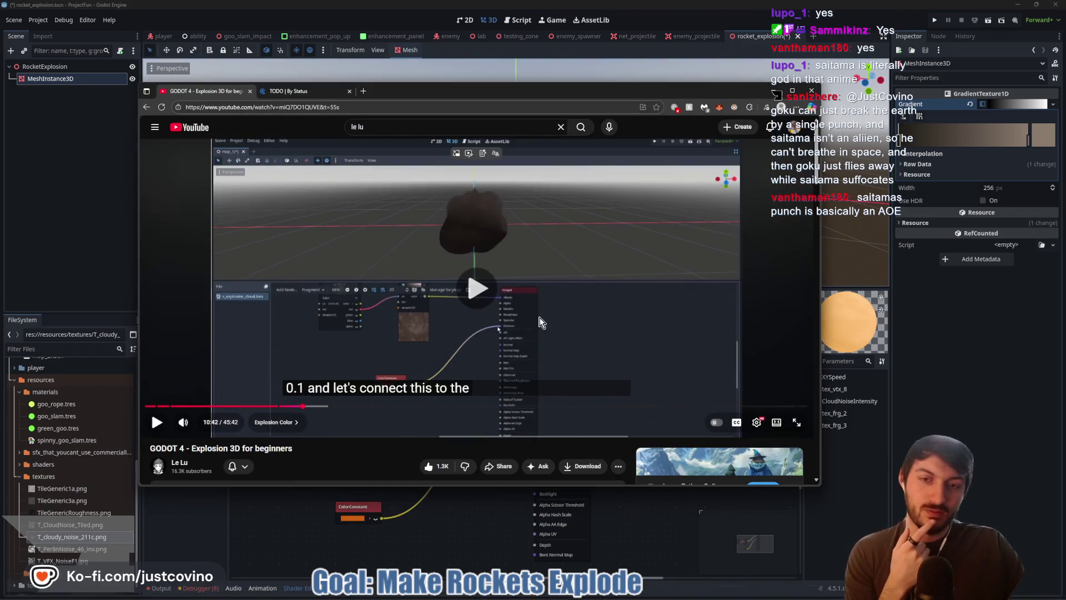
left_click(540, 323)
left_click(511, 321)
left_click(667, 533)
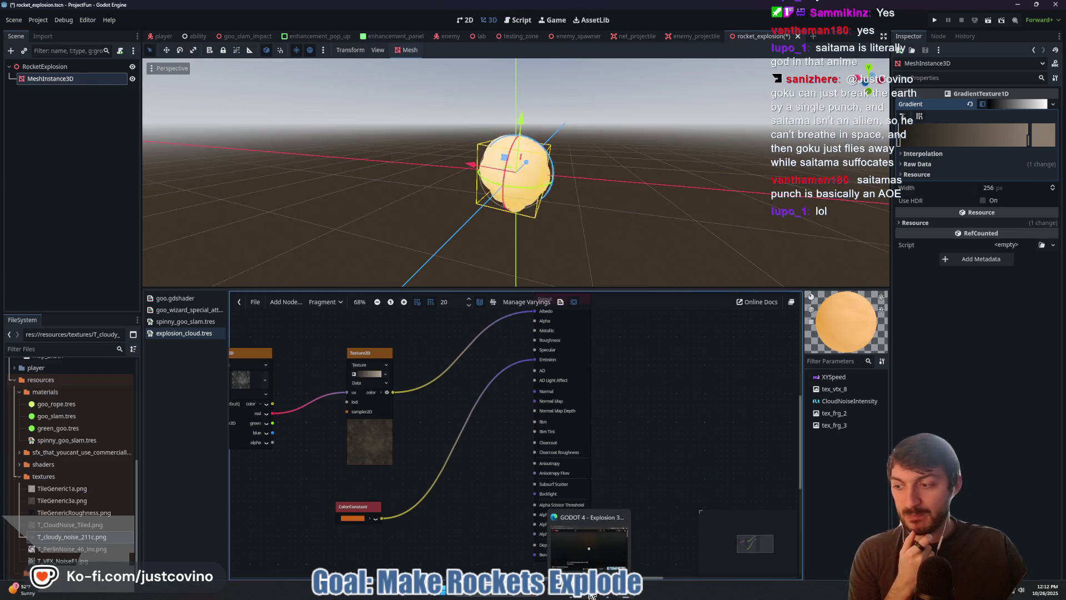
left_click(611, 595)
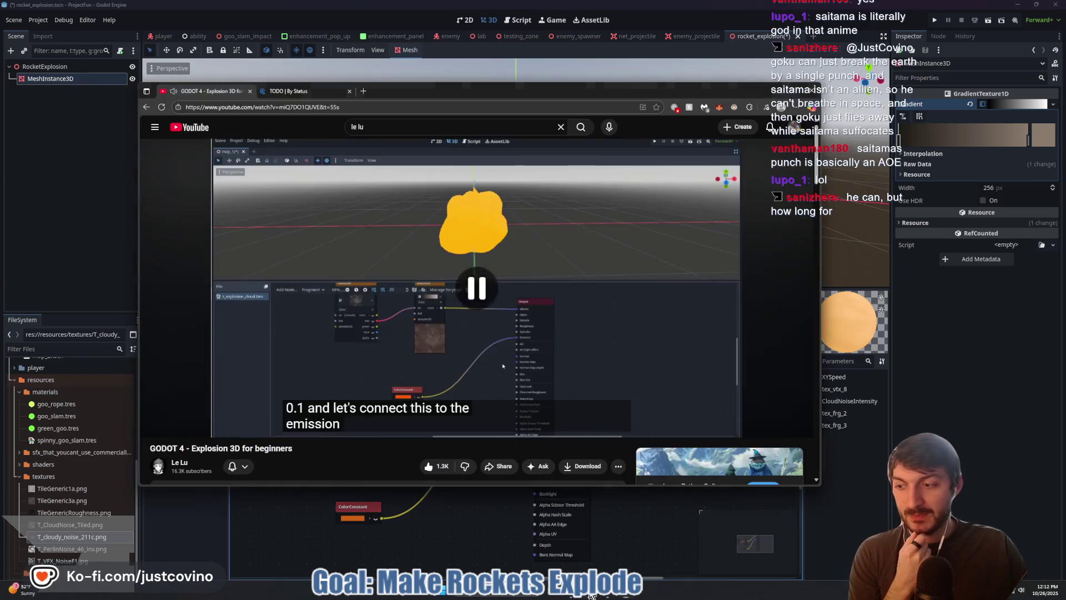
left_click(434, 265)
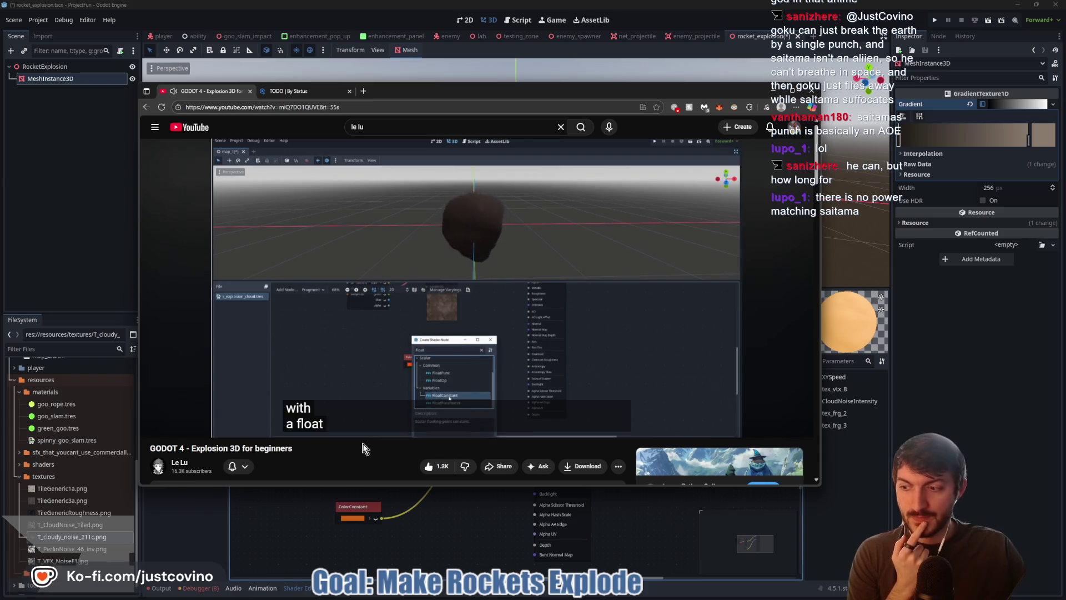
left_click(399, 281)
left_click(477, 532)
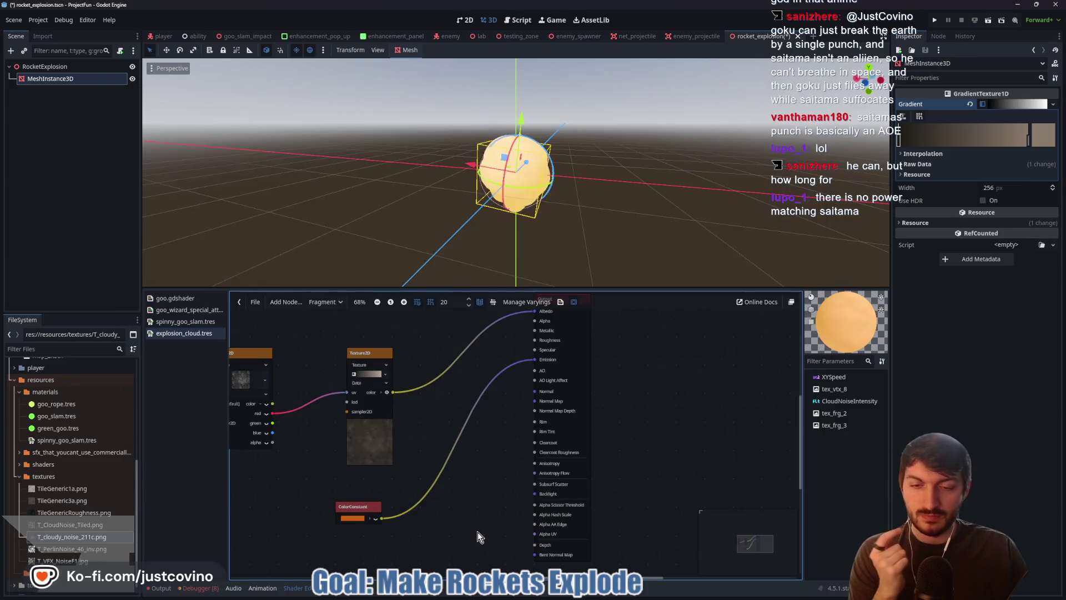
scroll(465, 522, "down", 5)
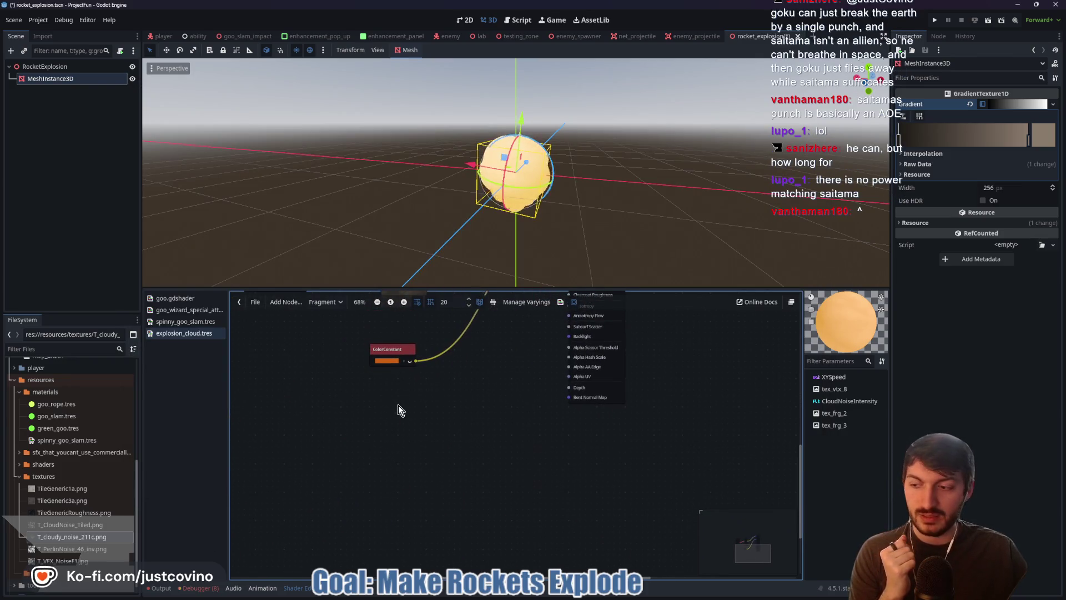
right_click(434, 392)
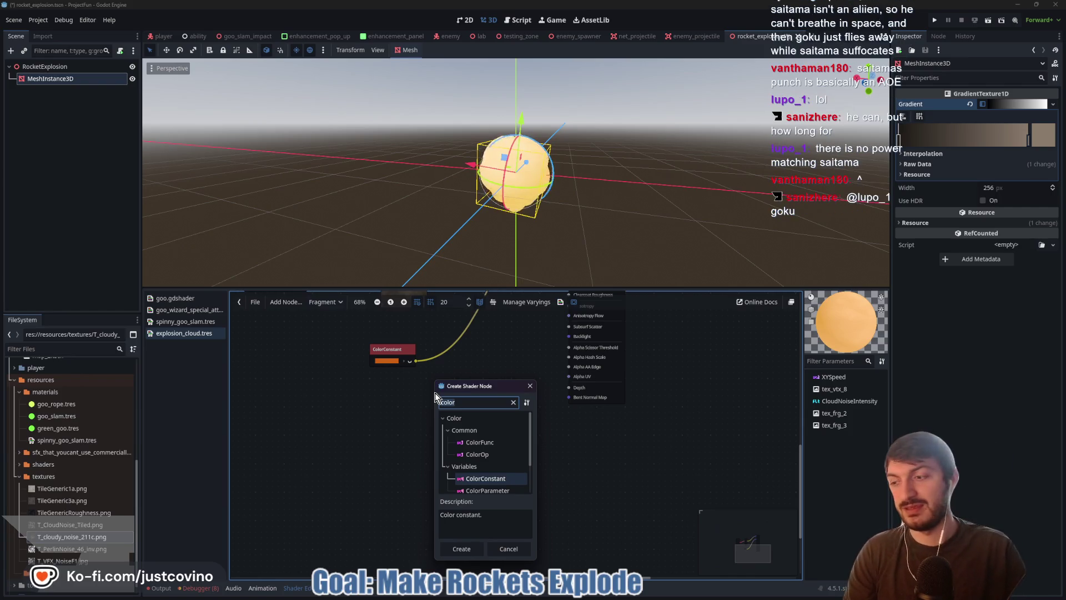
Step: Create a Scalar Multiply (*) node via the 'mul' search and place it near the colour constant
type("mu")
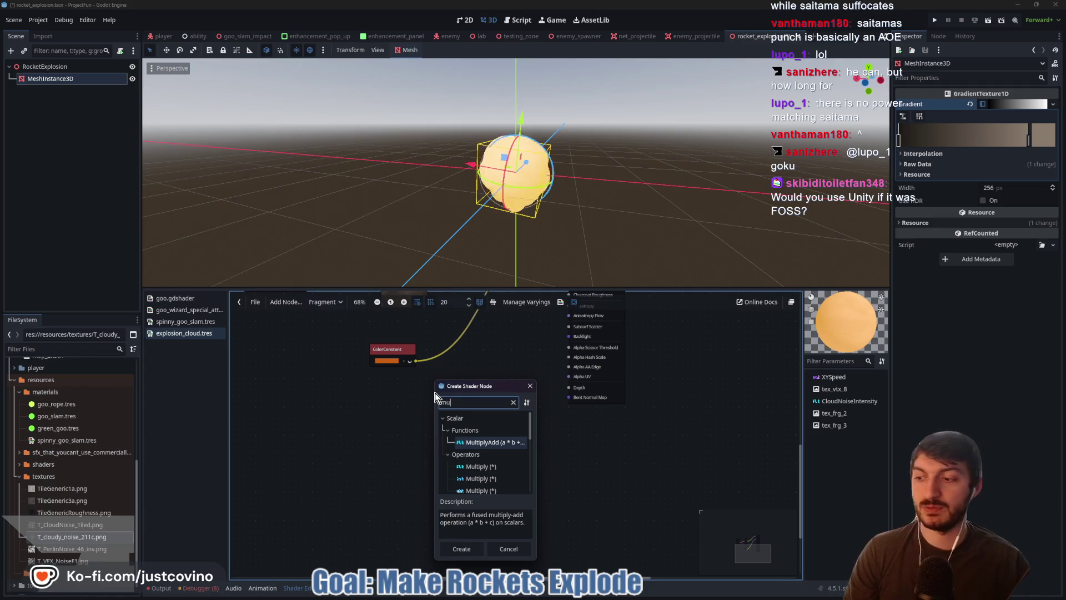
type("l")
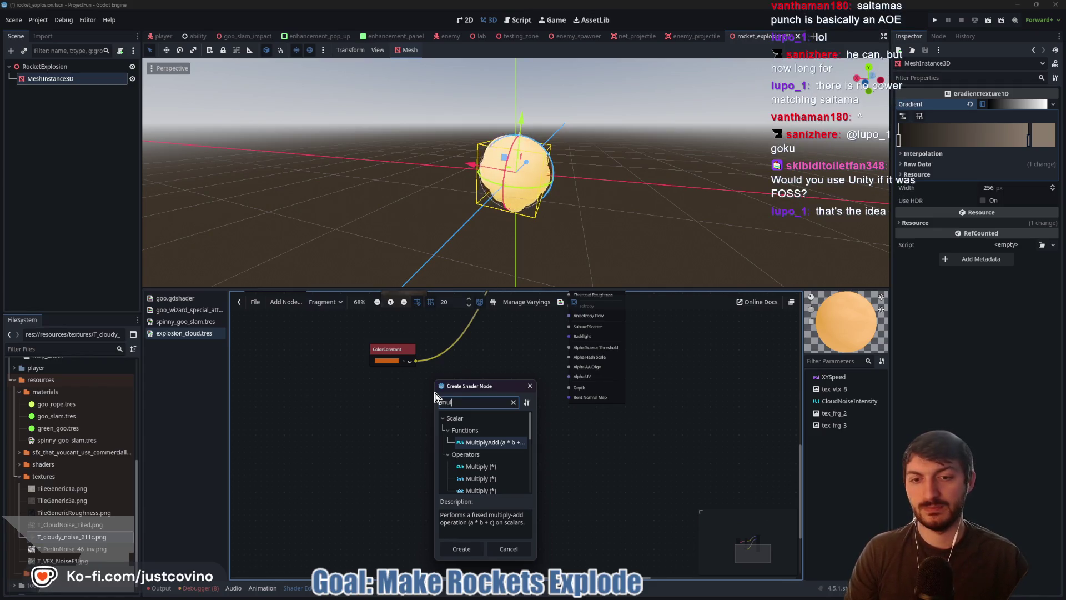
left_click(489, 466)
left_click(461, 549)
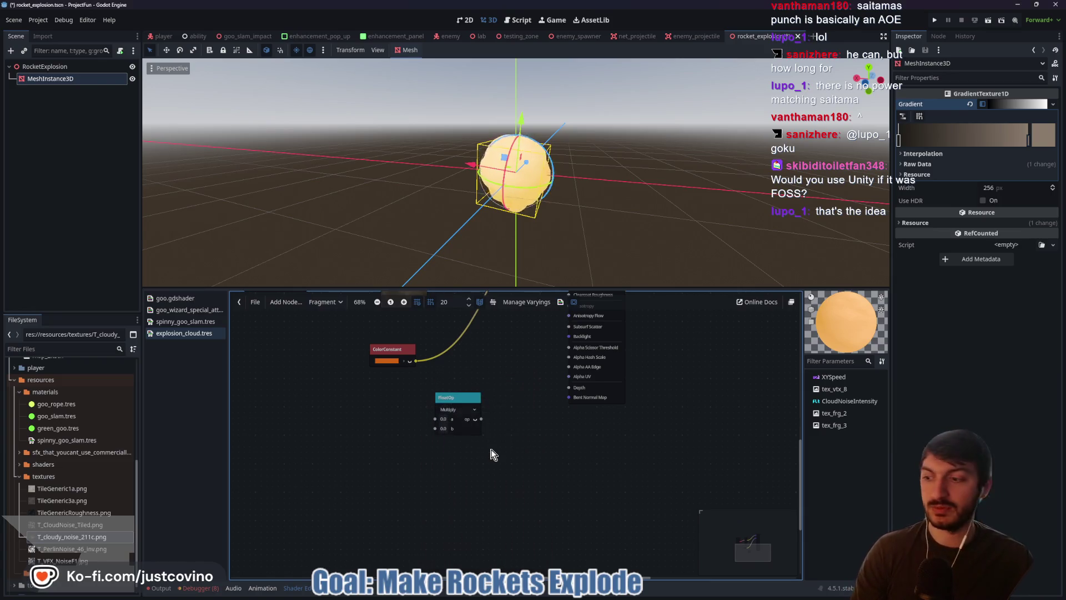
left_click_drag(466, 408, 486, 394)
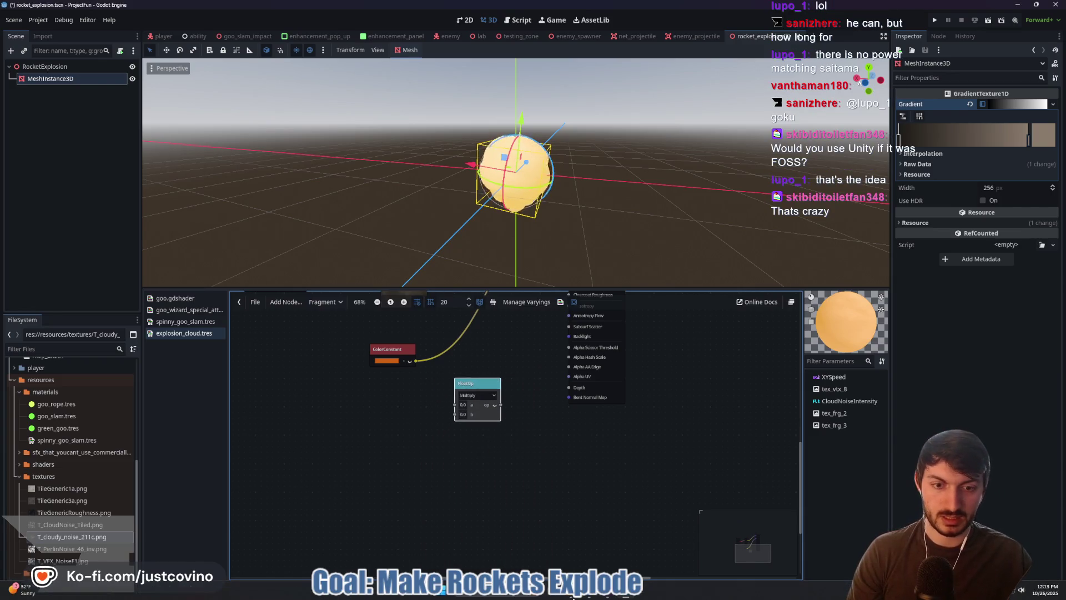
left_click(590, 595)
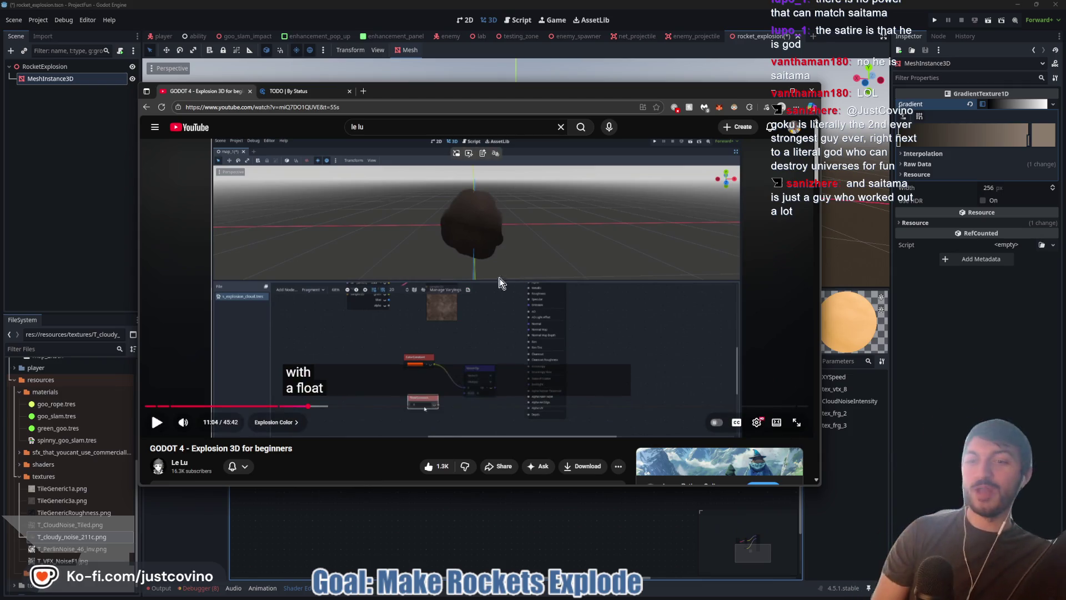
Step: Compare with the tutorial, then select the FloatOp Multiply node and delete it
left_click(392, 287)
key("space")
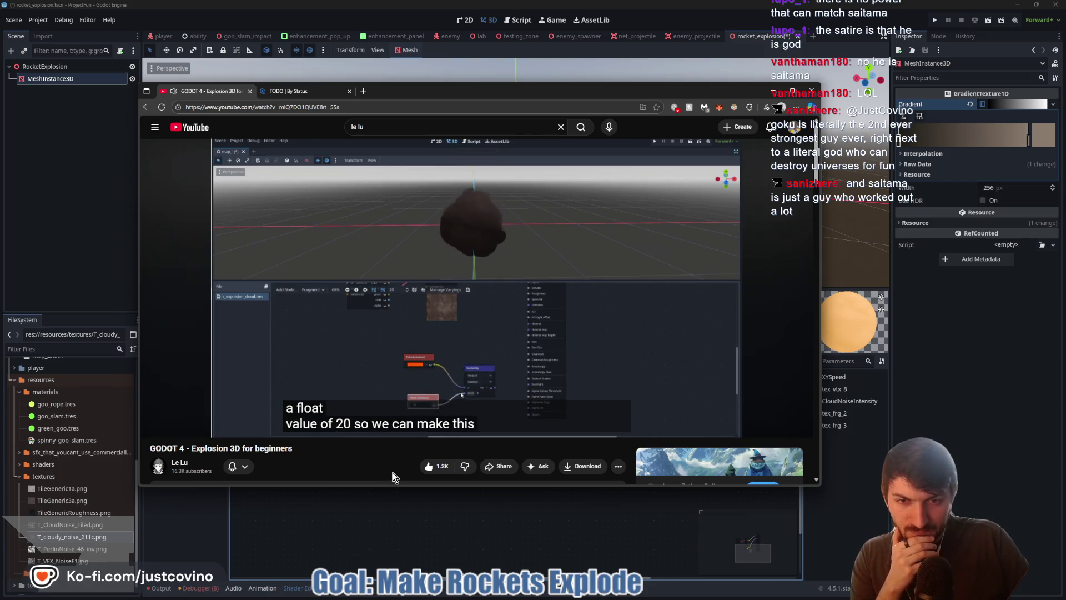
key("space")
left_click(464, 549)
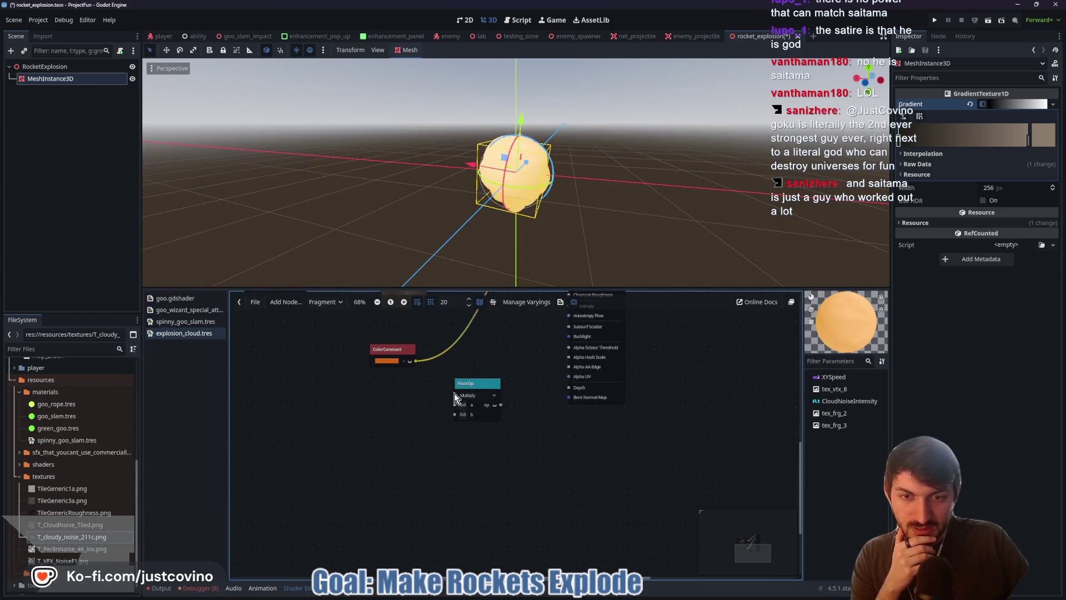
left_click(471, 383)
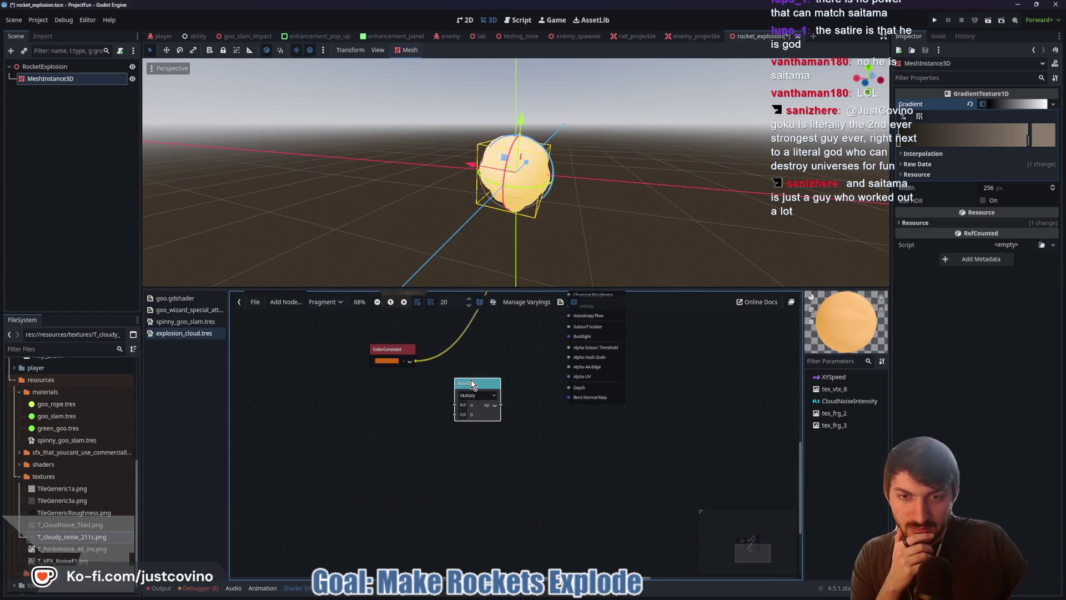
left_click(519, 594)
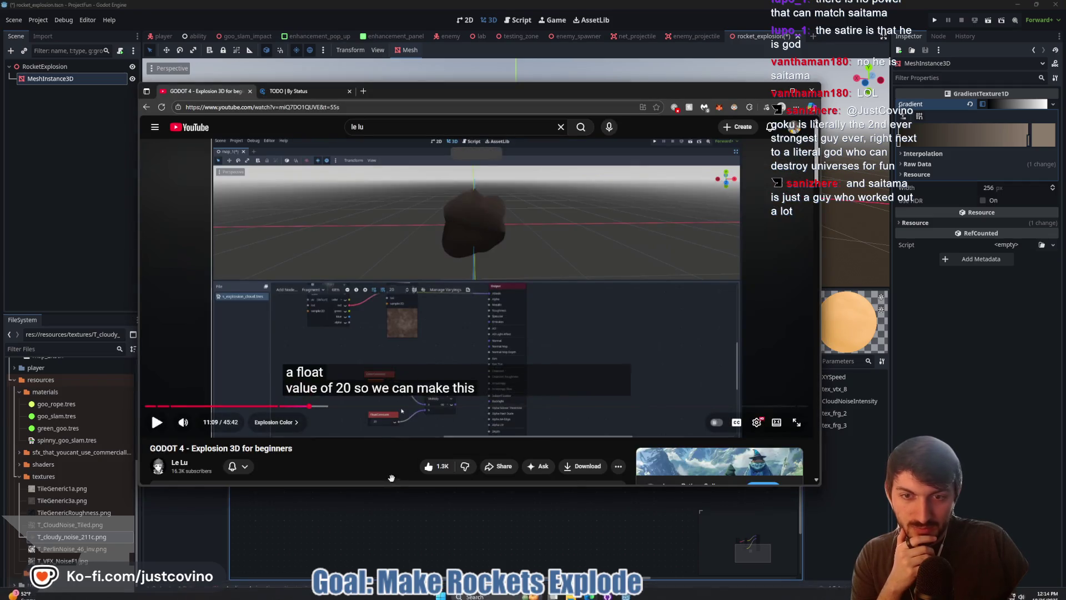
left_click(451, 494)
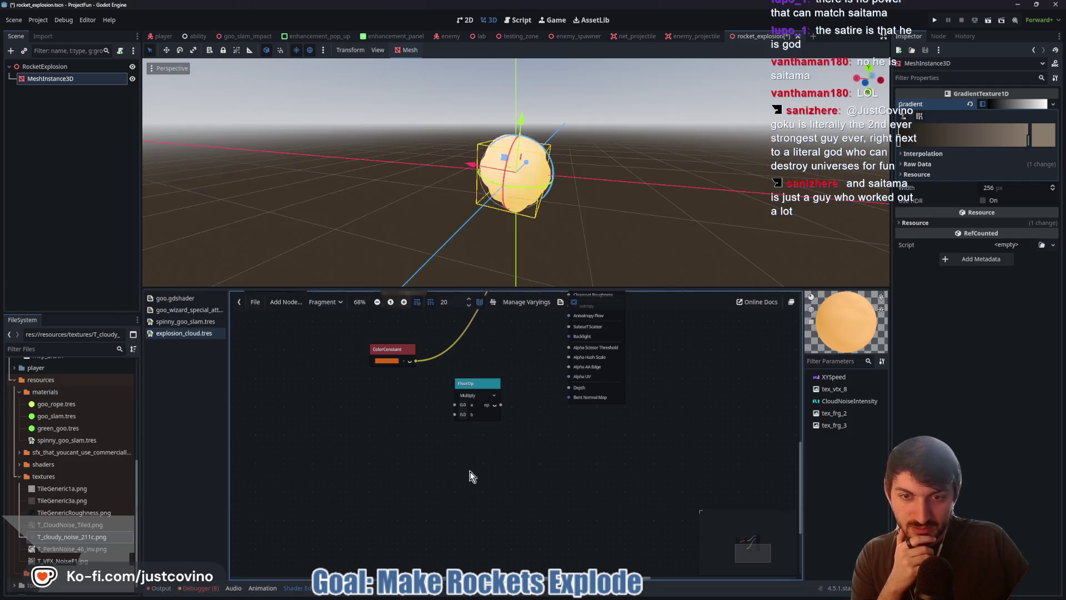
key("Delete")
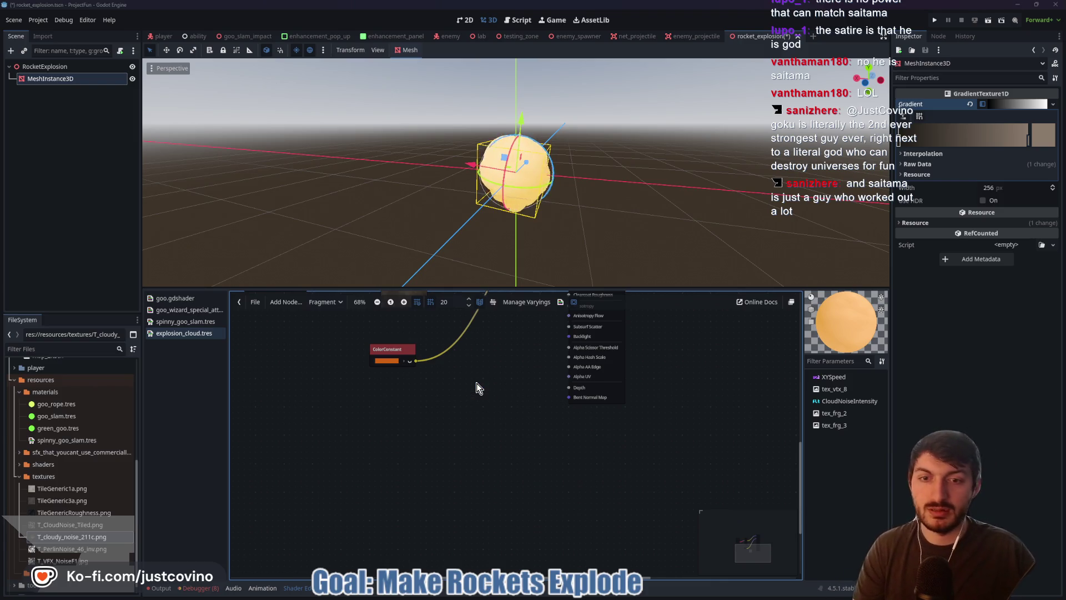
Step: Add a Vector3 Multiply VectorOp node and wire the orange ColorConstant into its input a
right_click(476, 387)
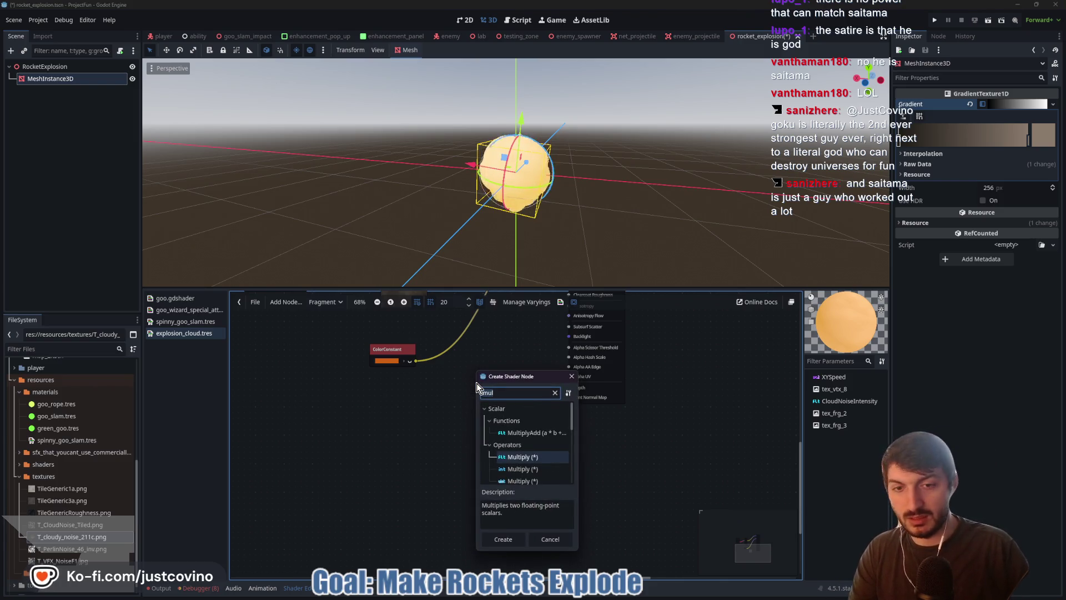
scroll(511, 425, "down", 5)
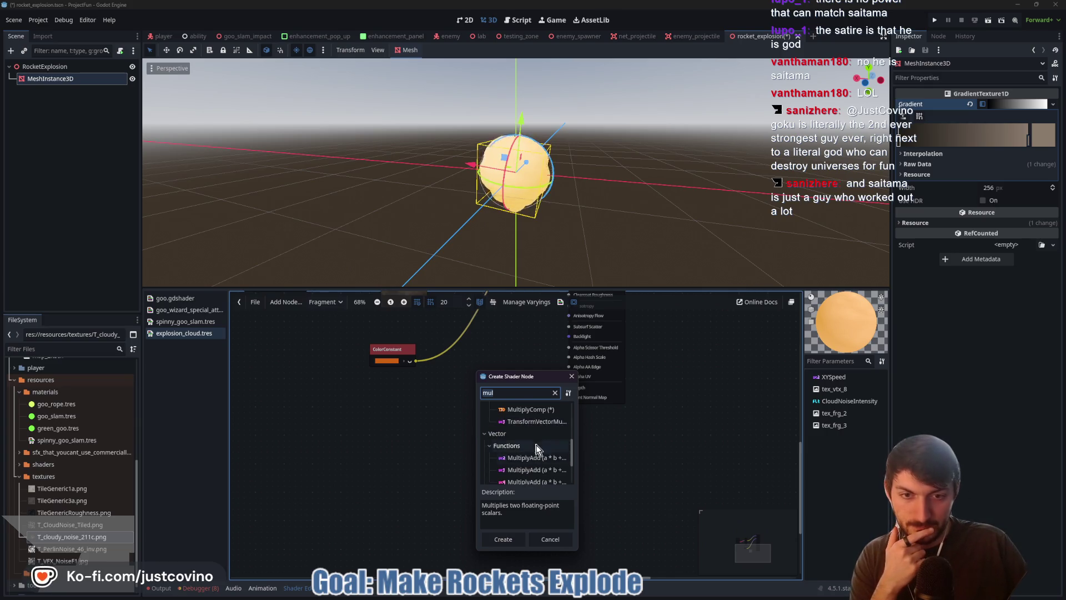
scroll(536, 454, "down", 2)
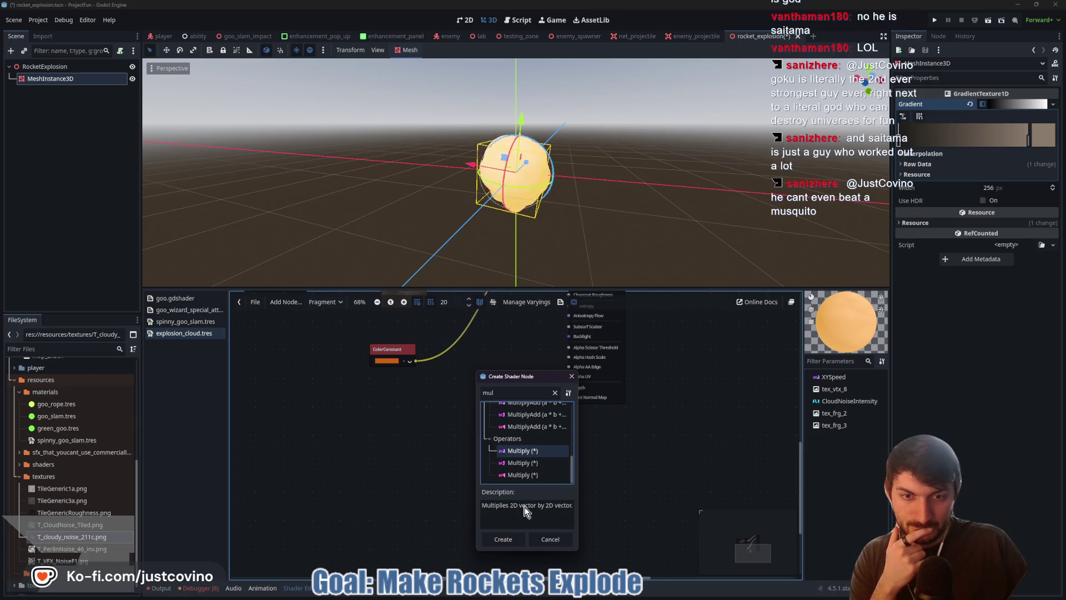
left_click(524, 462)
mouse_move(559, 598)
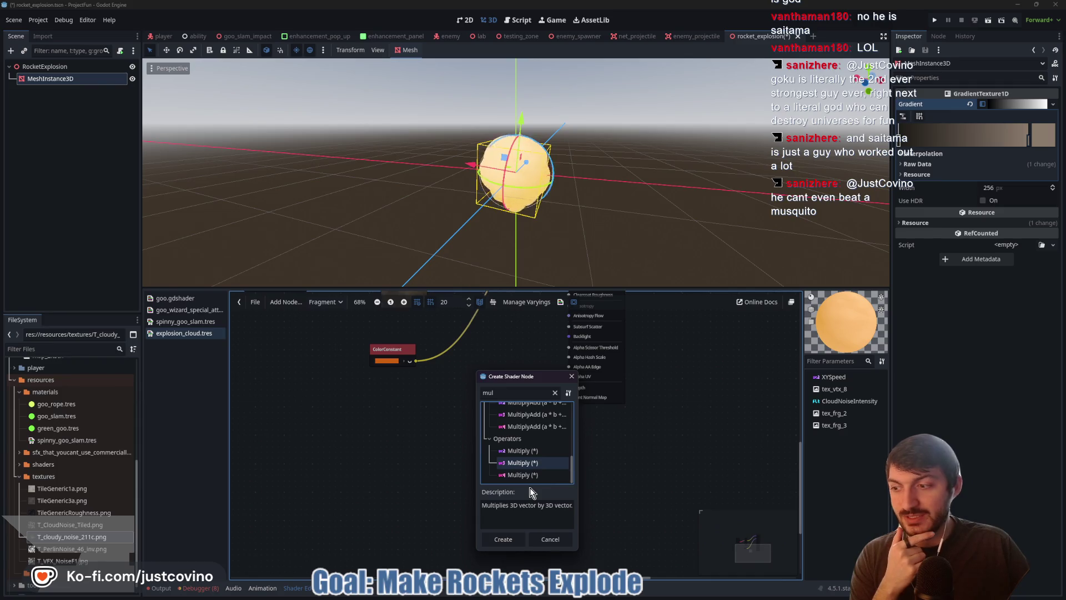
left_click(597, 591)
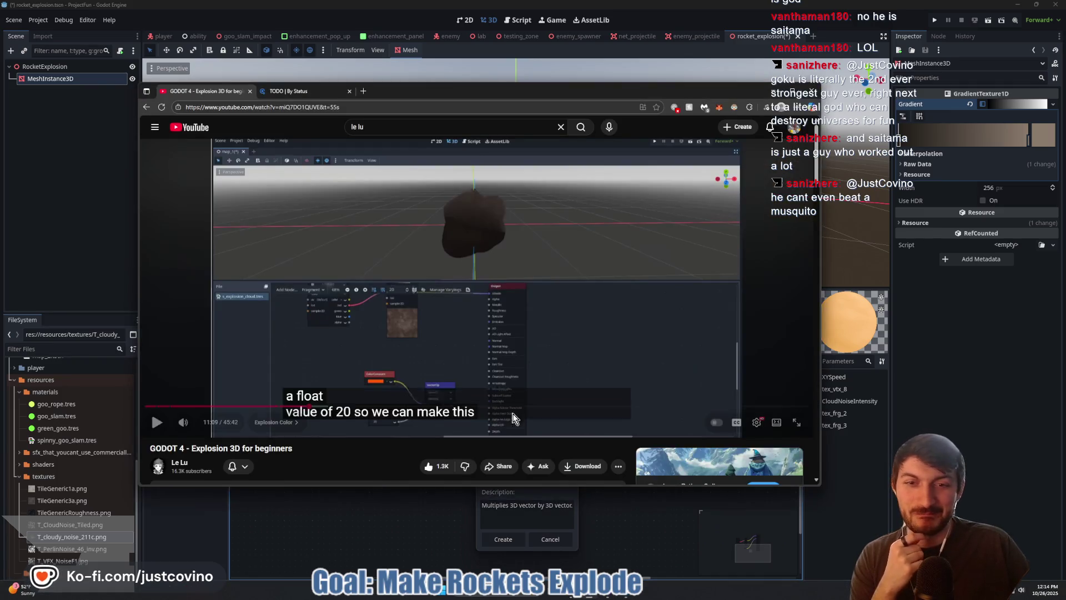
left_click(516, 419)
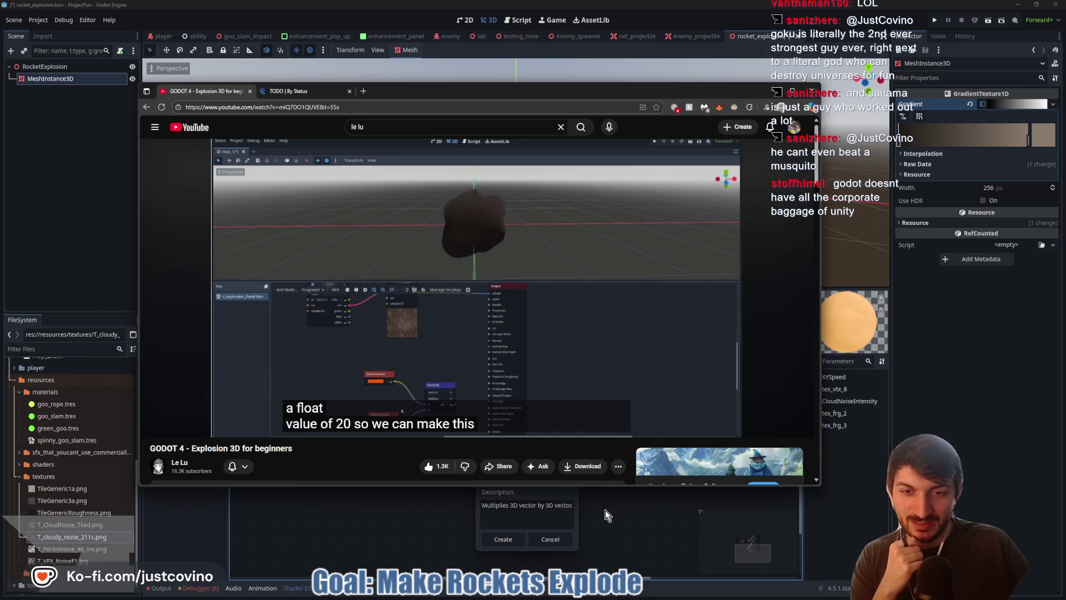
left_click(580, 506)
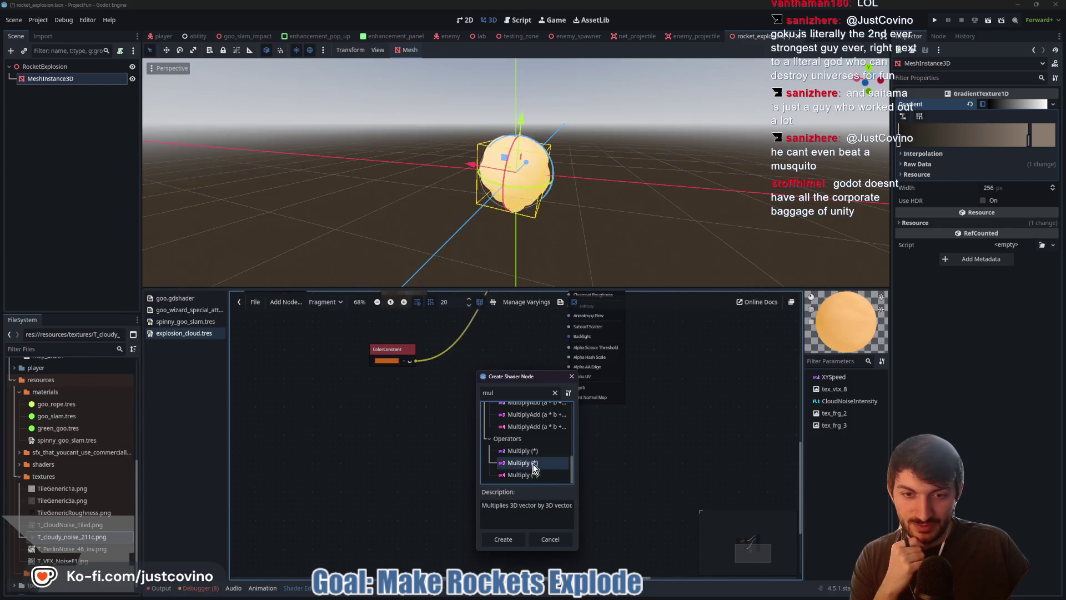
left_click(503, 539)
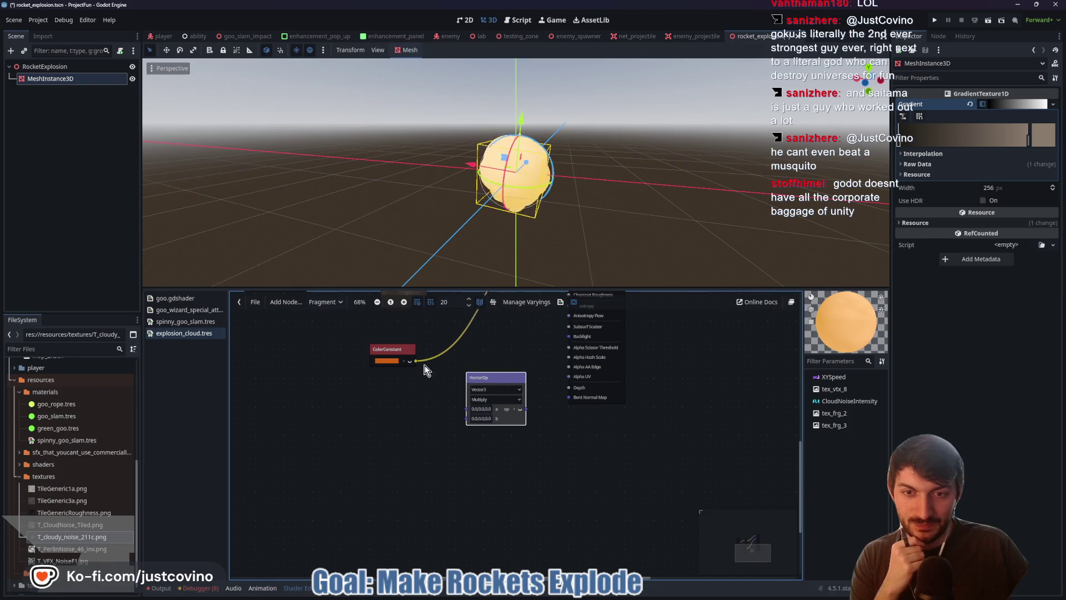
left_click_drag(416, 361, 466, 410)
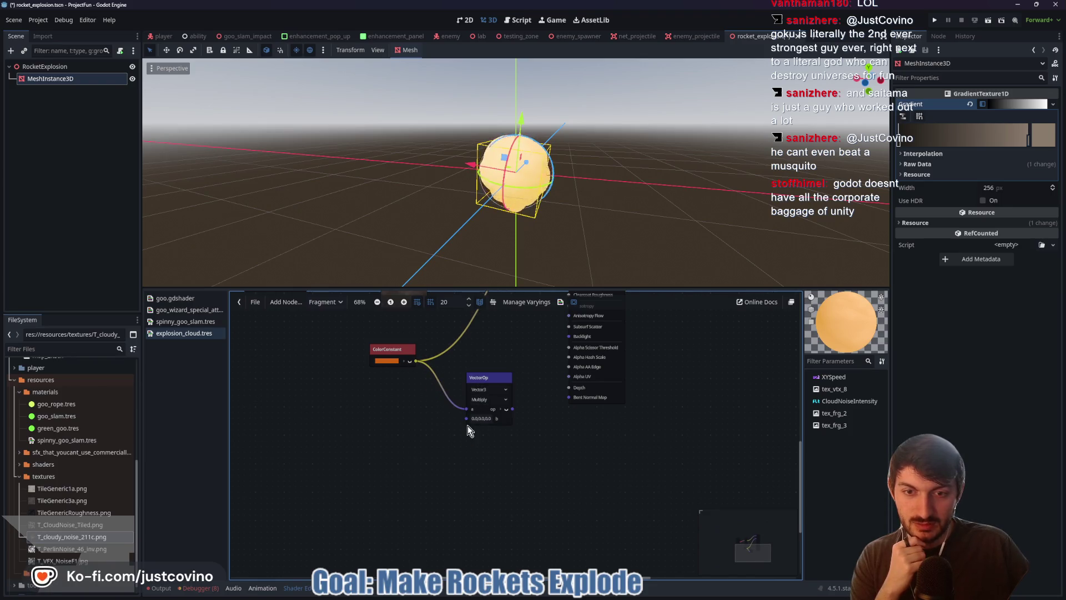
right_click(466, 421)
Step: Add a FloatConstant set to 20, wired into the Multiply node's input b
type("float")
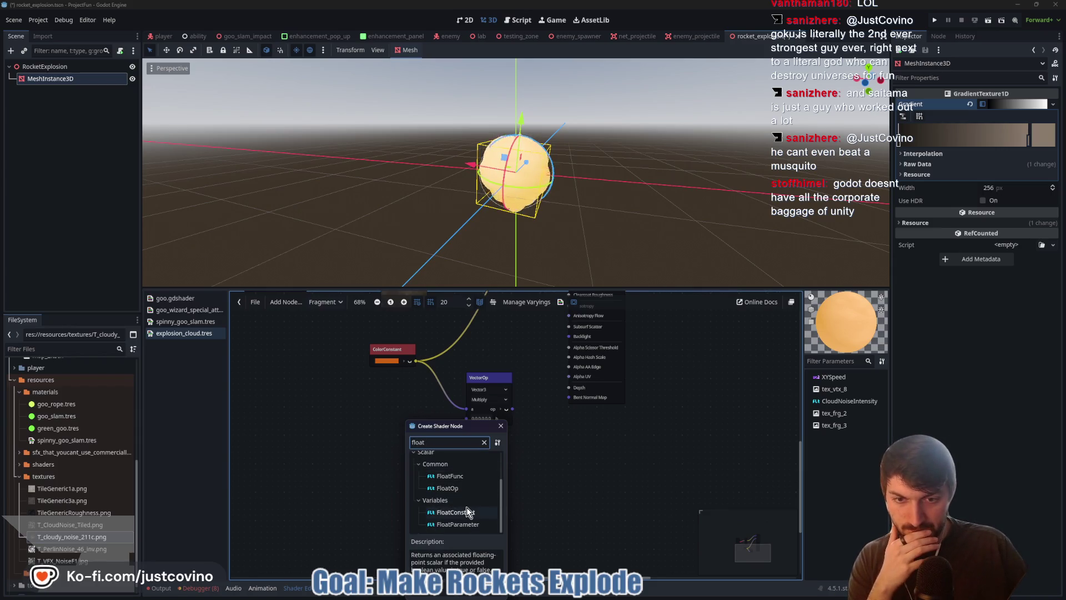
left_click(467, 510)
key("Return")
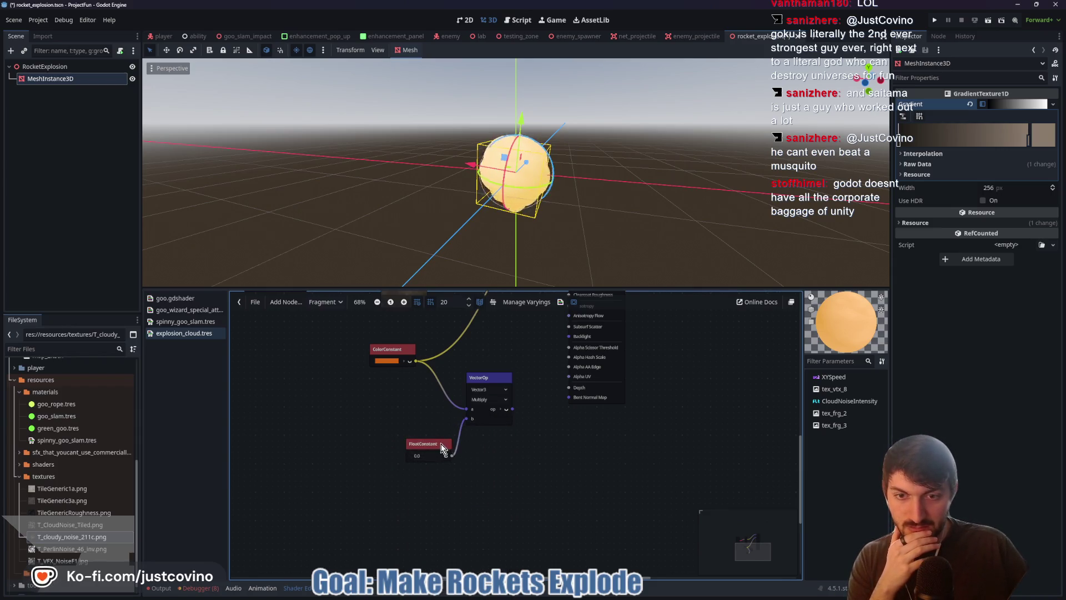
left_click_drag(428, 443, 396, 434)
left_click(403, 445)
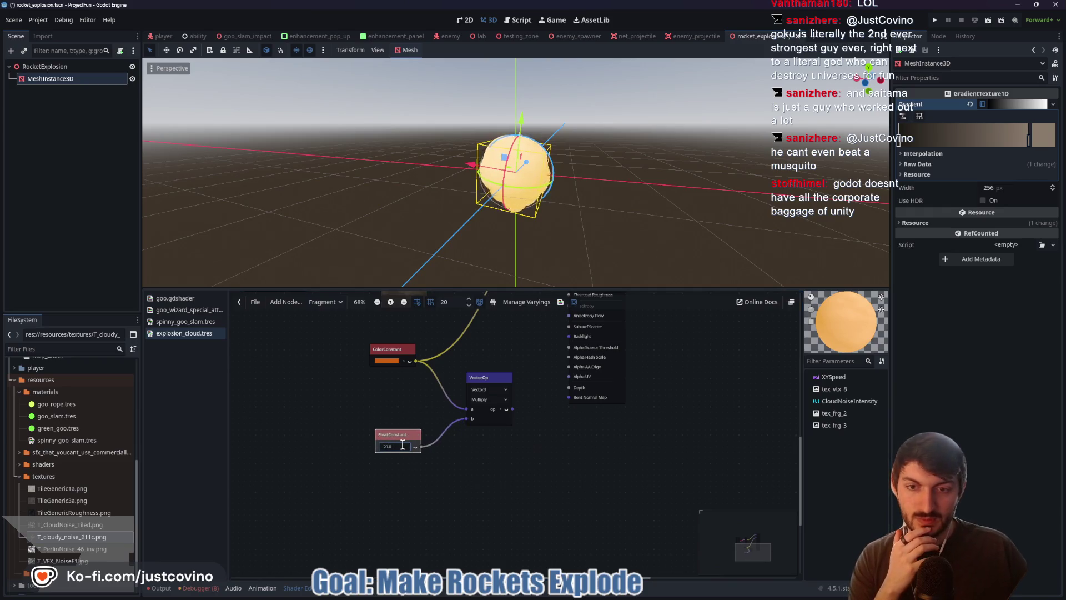
Step: Check the tutorial, then disconnect the existing wire from the Emission port
left_click(550, 595)
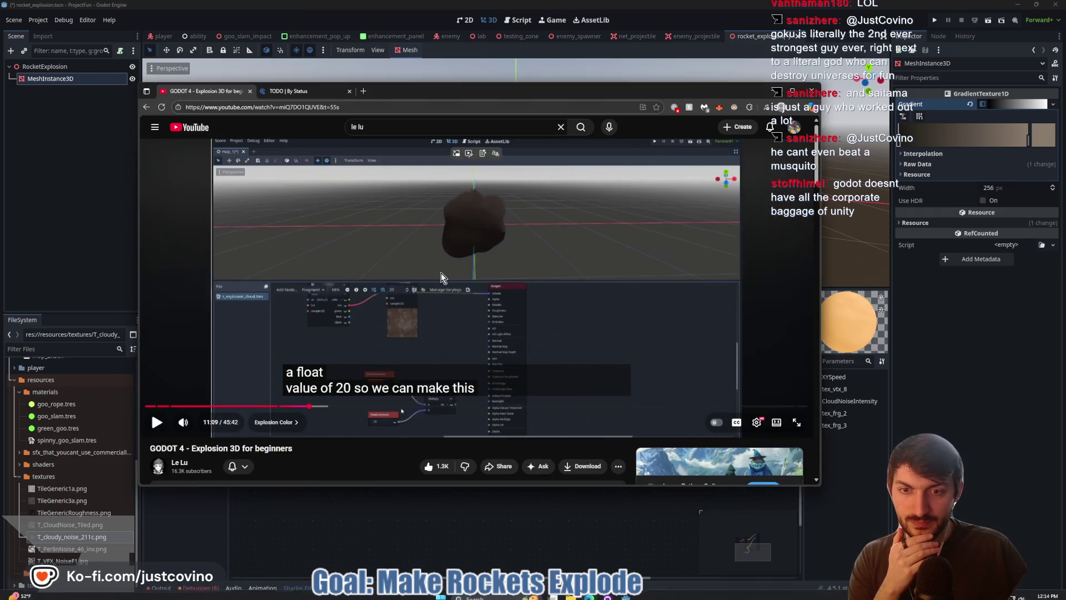
key("space")
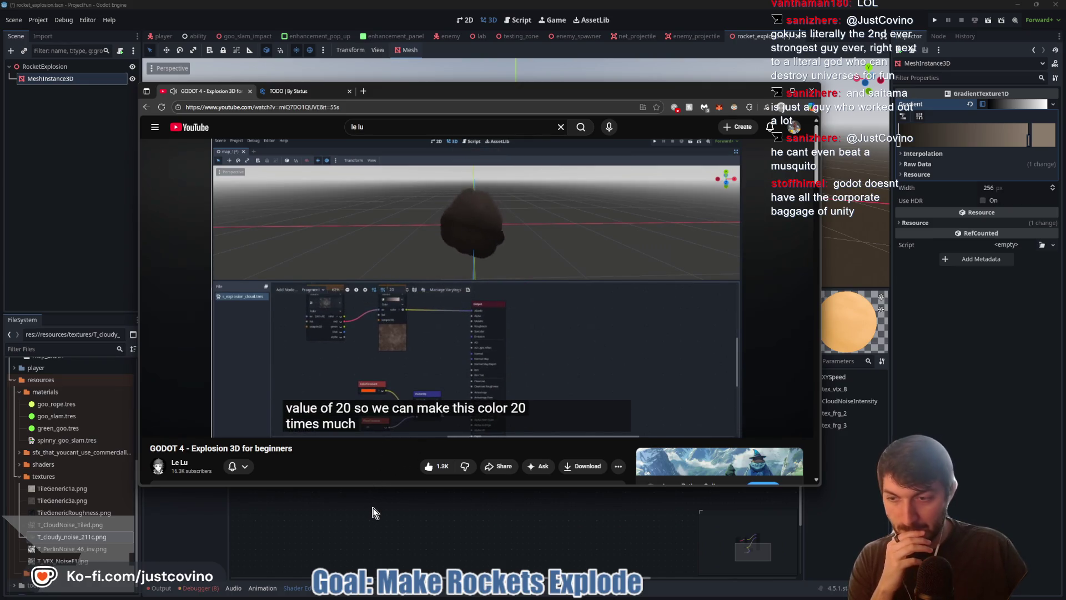
left_click(375, 311)
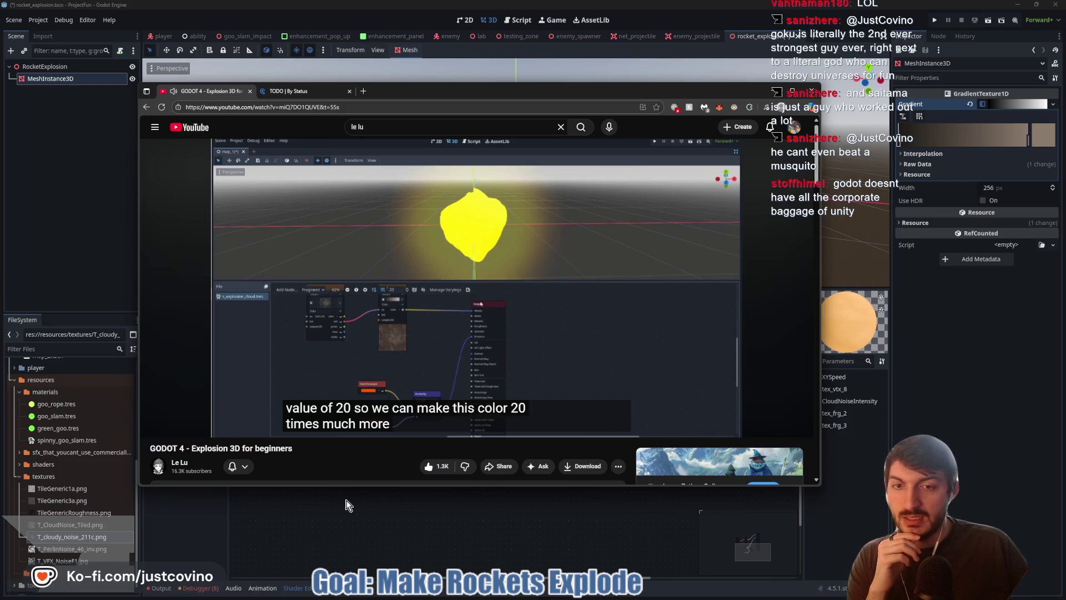
left_click(479, 525)
mouse_move(562, 431)
left_mouse_down()
mouse_move(459, 509)
mouse_move(450, 552)
left_mouse_up()
left_click_drag(456, 324, 426, 339)
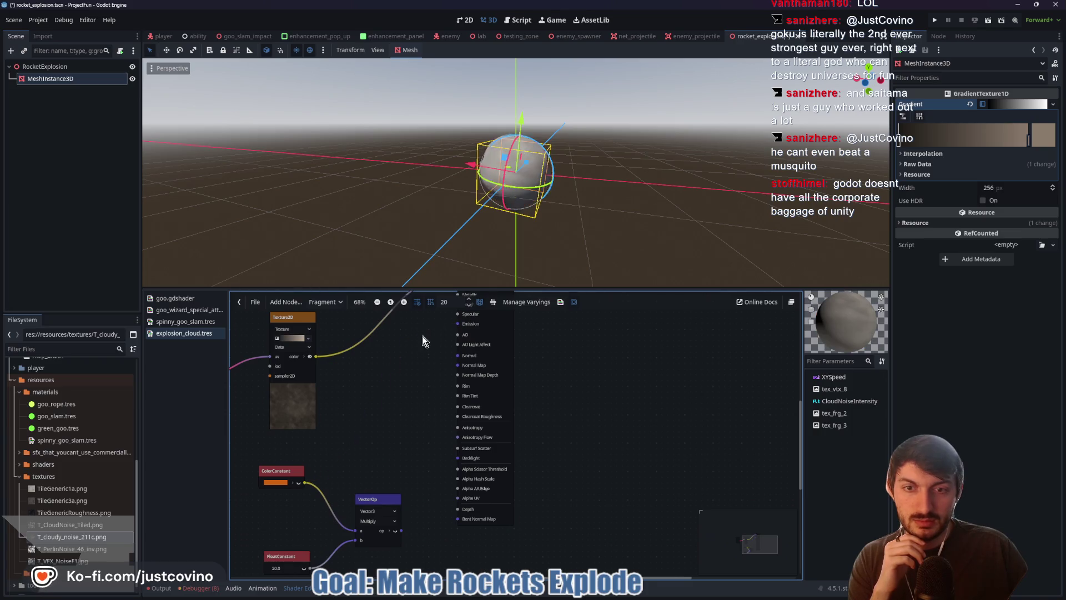
Step: Wire the VectorOp Multiply output into Emission so the sphere glows bright
left_click_drag(378, 496, 349, 472)
mouse_move(372, 507)
left_mouse_down()
mouse_move(416, 362)
mouse_move(427, 364)
mouse_move(455, 327)
left_mouse_up()
left_click_drag(361, 427, 428, 406)
Step: Arrange the ColorConstant, FloatConstant and Multiply nodes into a neat aligned group
left_click(356, 453)
left_click_drag(356, 453, 350, 477)
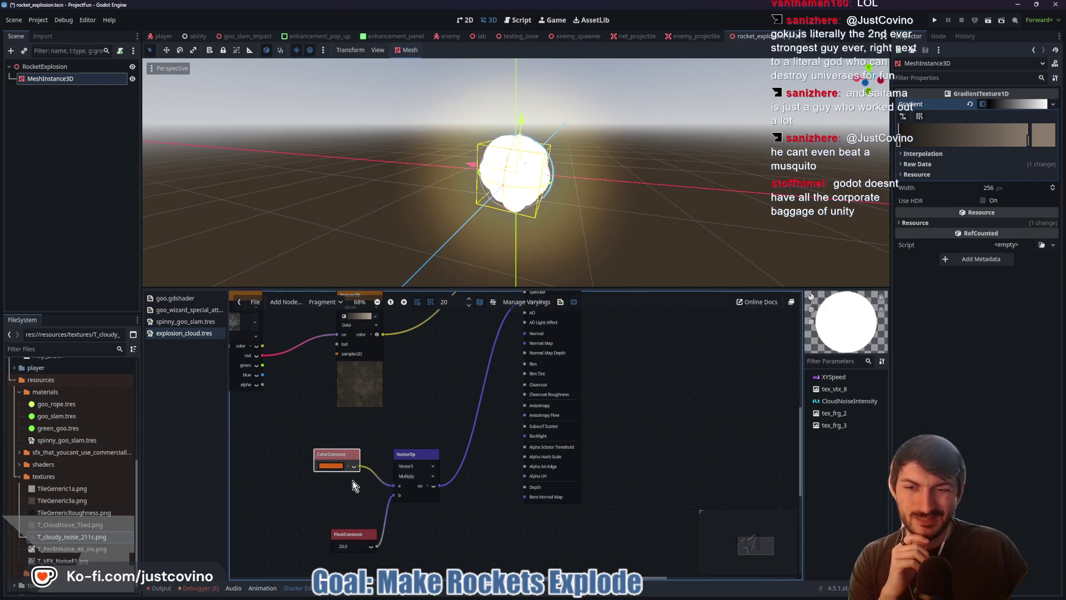
left_click_drag(358, 534, 347, 489)
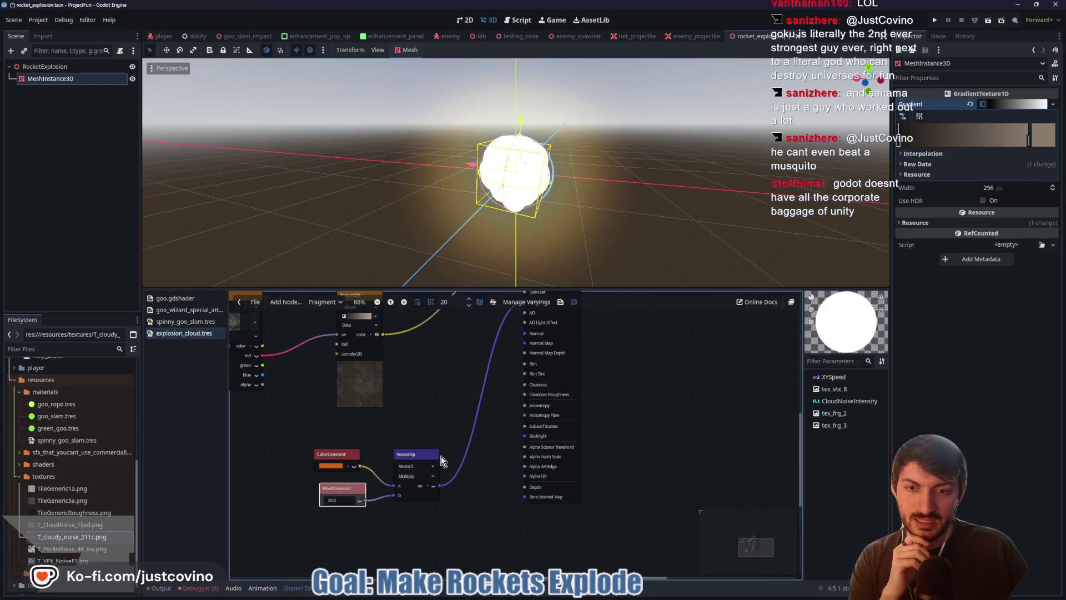
left_click_drag(421, 460, 416, 448)
left_click_drag(350, 452, 351, 459)
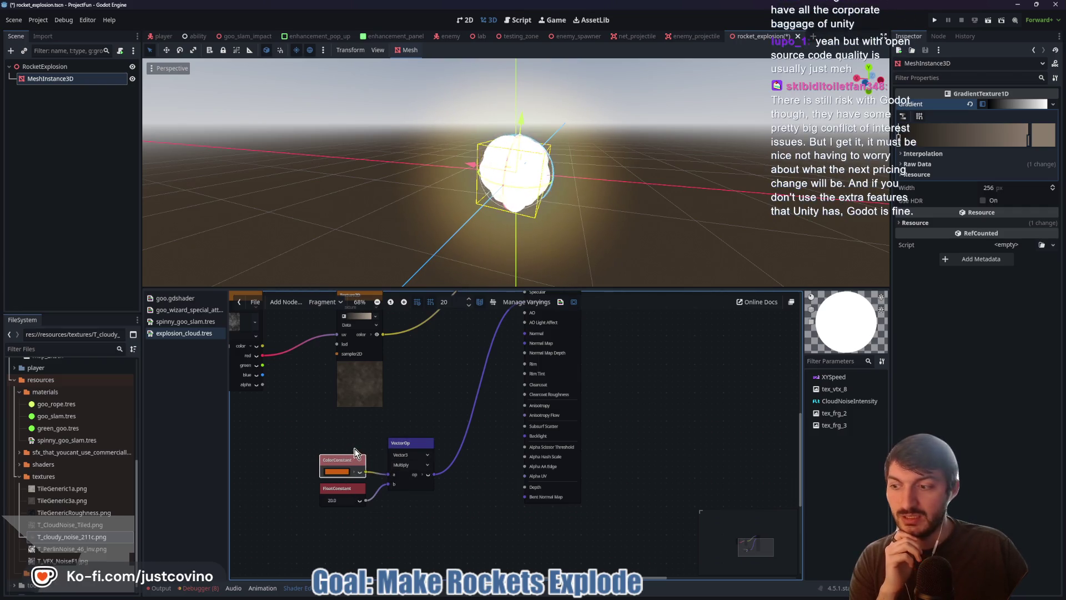
left_click_drag(355, 460, 357, 449)
left_click_drag(355, 486, 354, 479)
left_click_drag(476, 478, 468, 493)
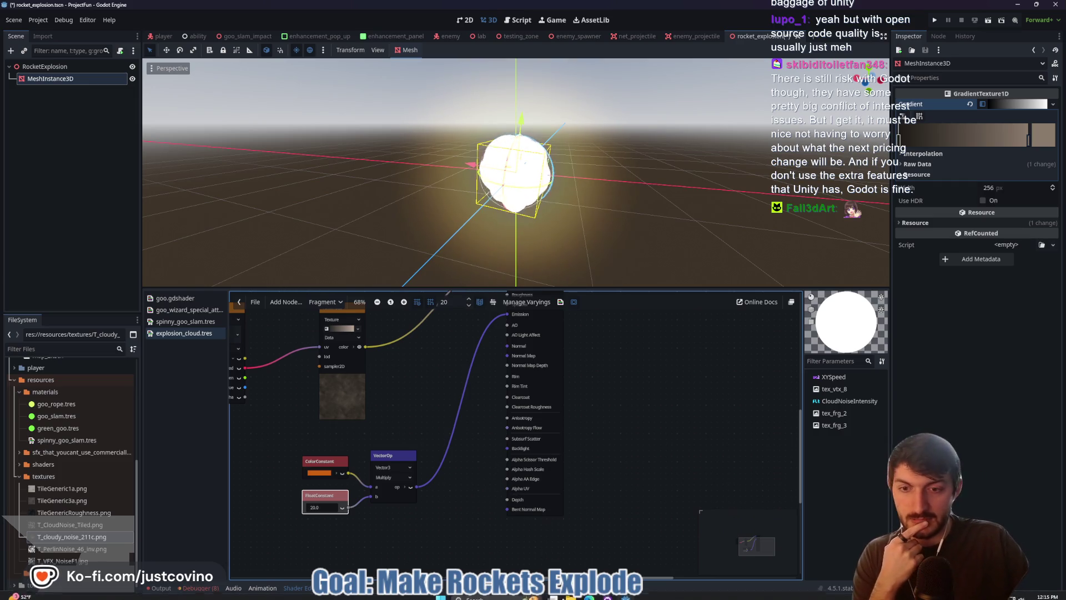
key("alt+Tab")
Step: Disconnect the boosted orange multiply from Emission and move the colour, float and multiply nodes left
left_click(468, 319)
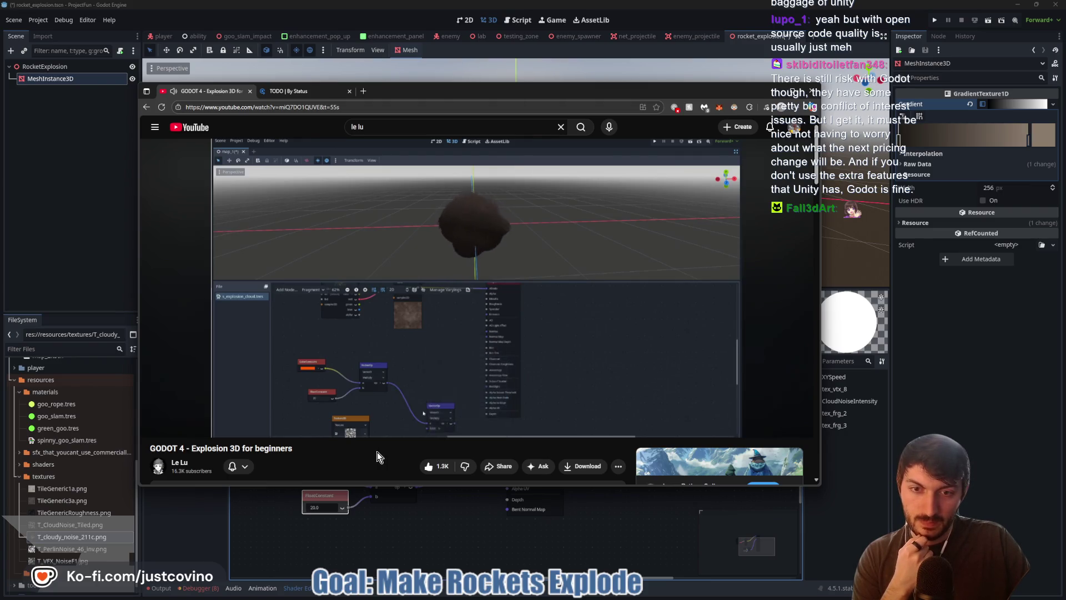
left_click(442, 271)
key("alt+Tab")
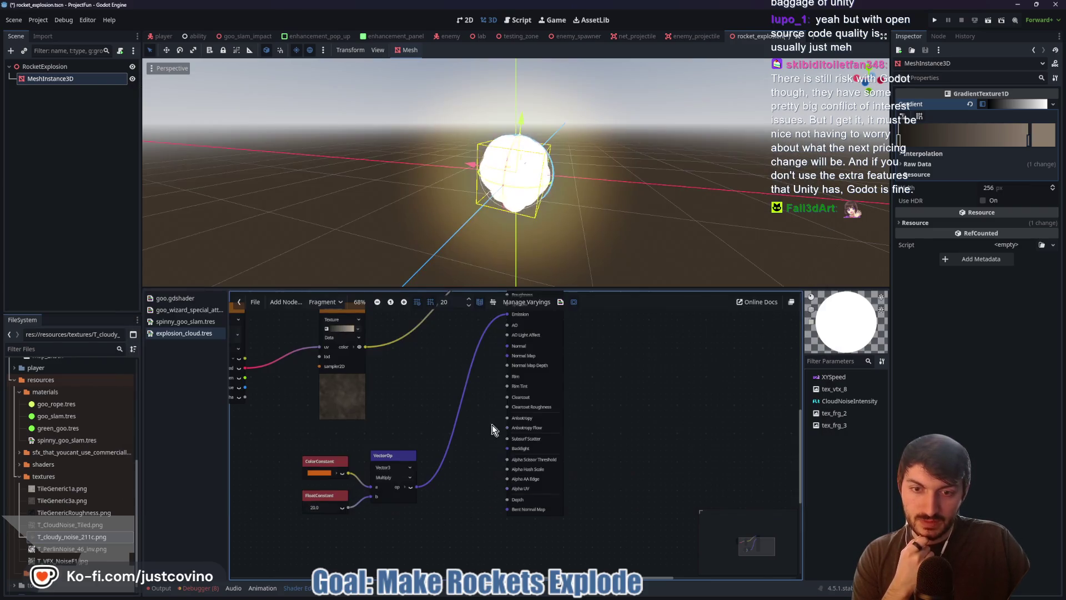
left_click_drag(506, 314, 464, 336)
left_click_drag(335, 429, 260, 471)
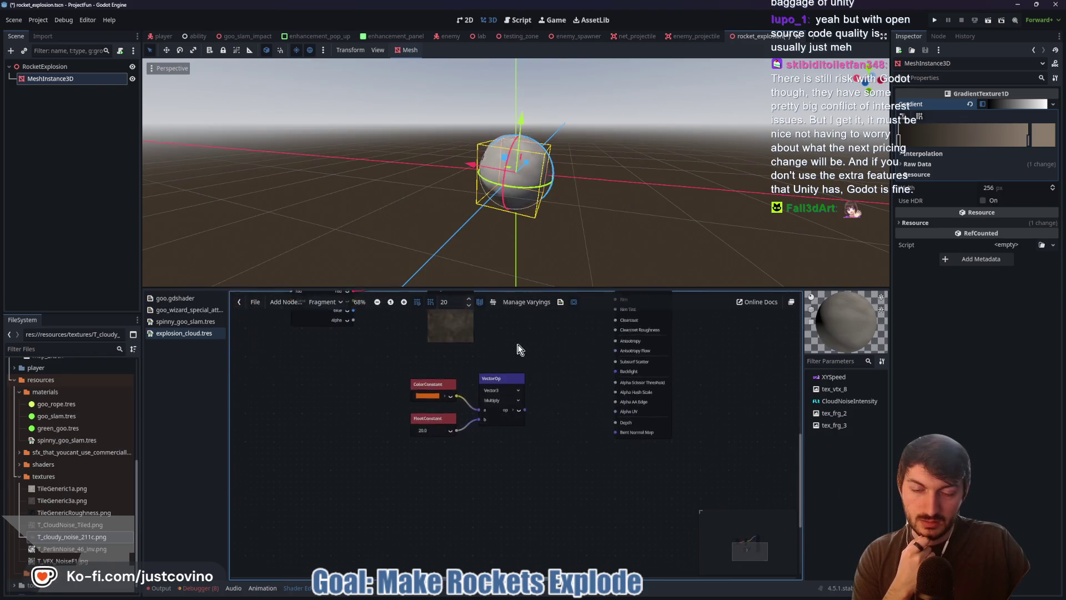
mouse_move(495, 412)
left_mouse_down()
mouse_move(394, 374)
mouse_move(480, 403)
left_mouse_up()
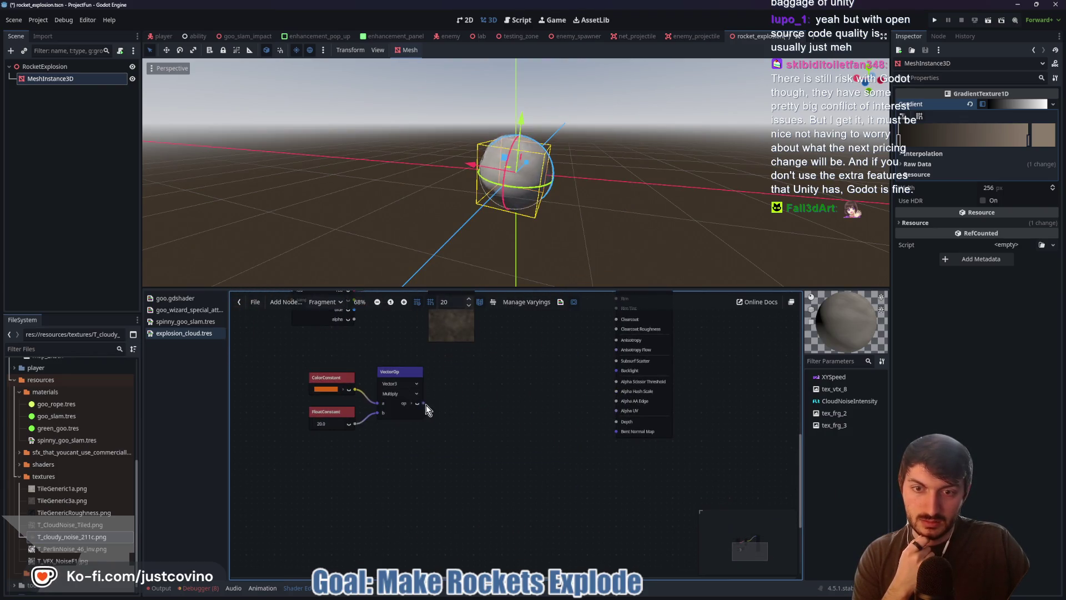
Step: Chain a new Vector Multiply (*) node off the boosted orange multiply's output, then return to the tutorial
type("floatvector3")
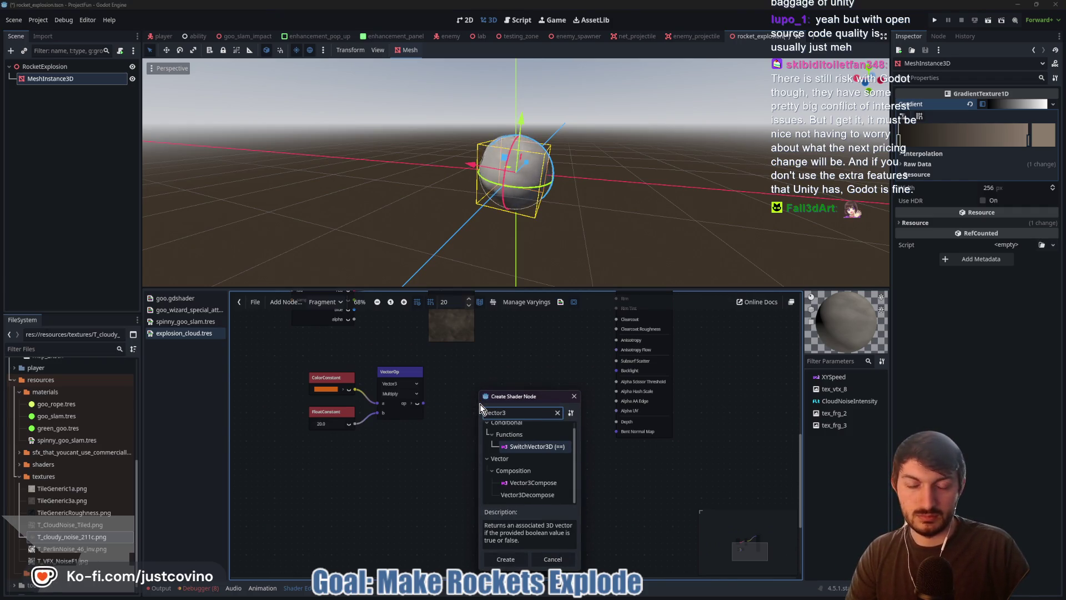
key("BackSpace")
key("BackSpace")
key("BackSpace")
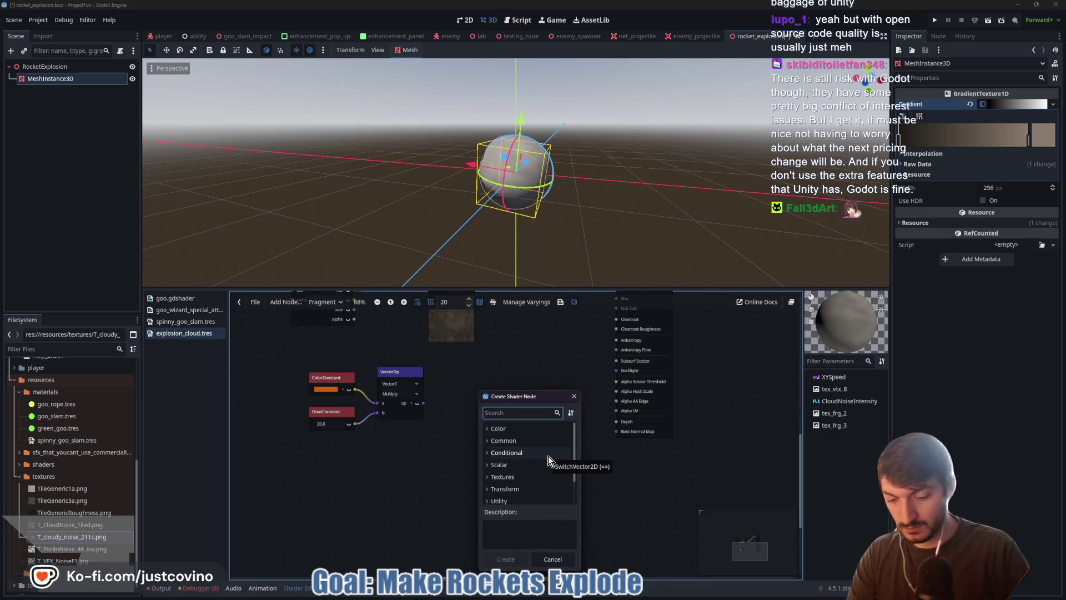
type("multiply")
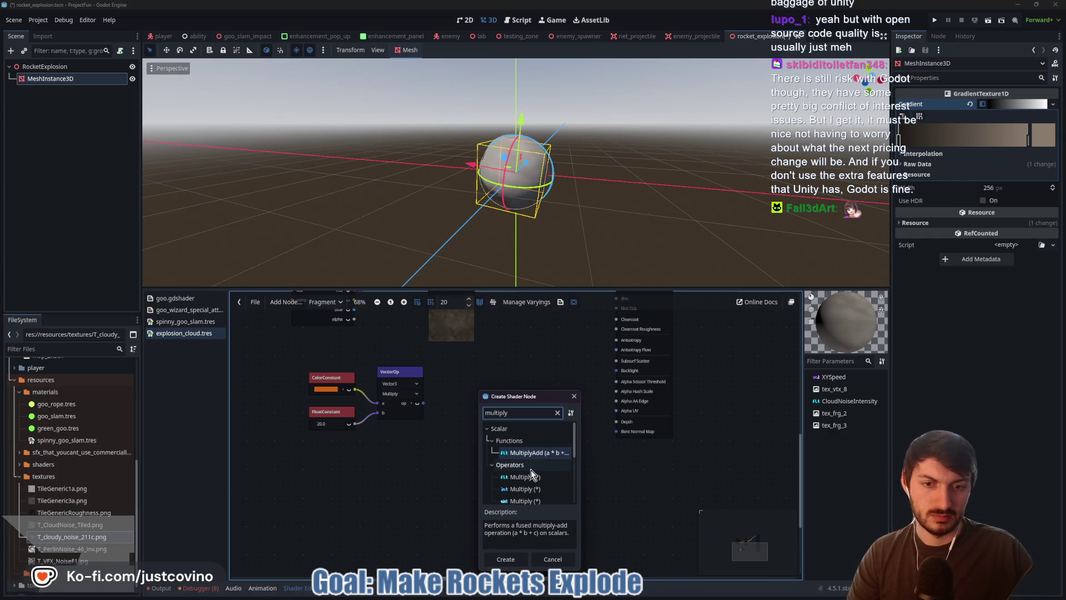
scroll(532, 471, "down", 3)
scroll(539, 482, "down", 2)
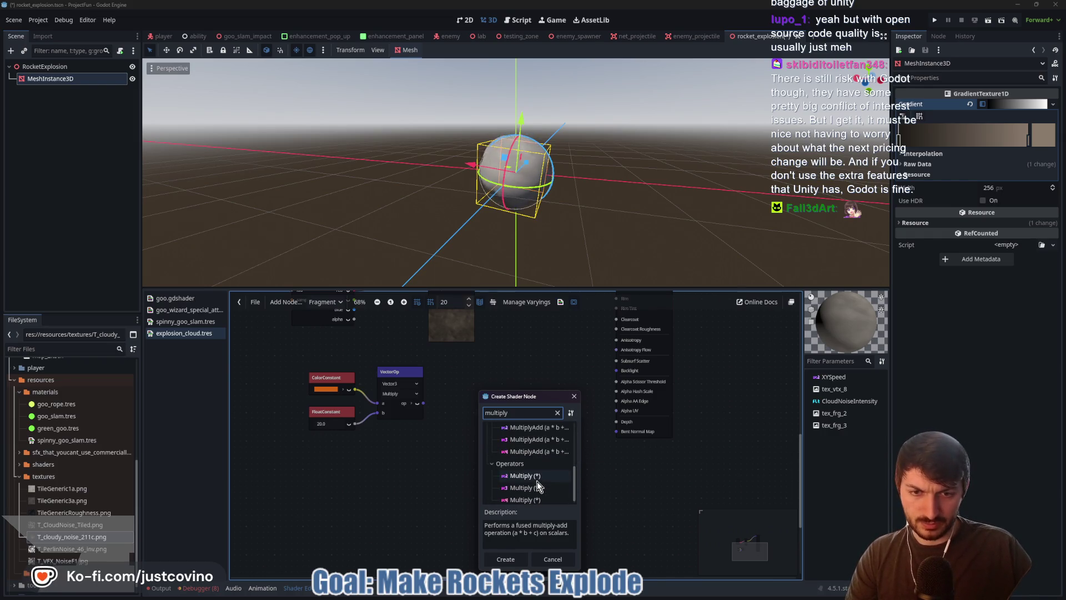
left_click(543, 488)
left_click(520, 553)
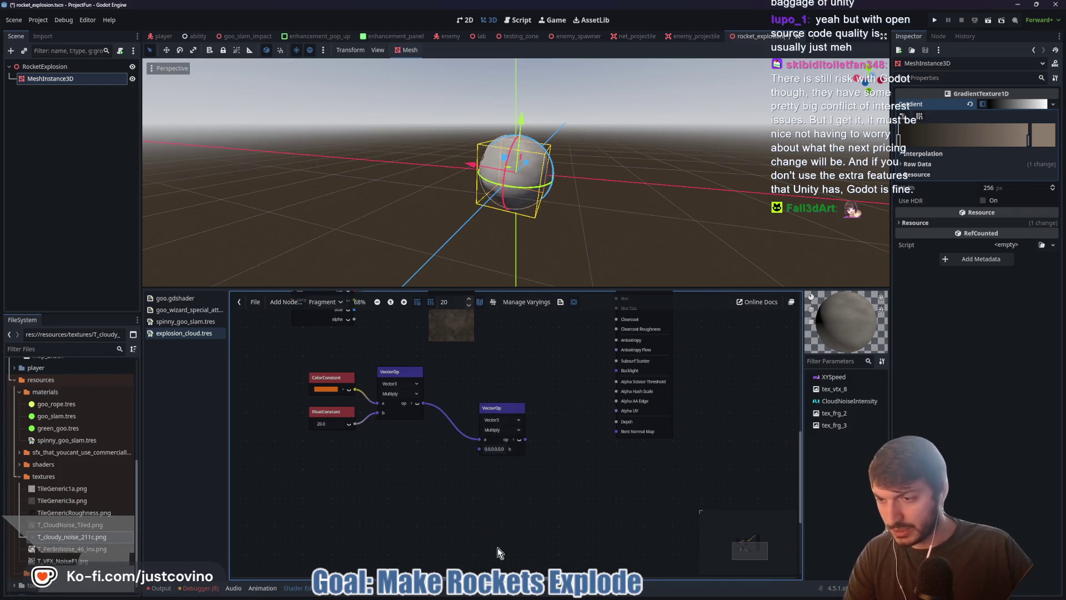
mouse_move(531, 598)
left_click(573, 596)
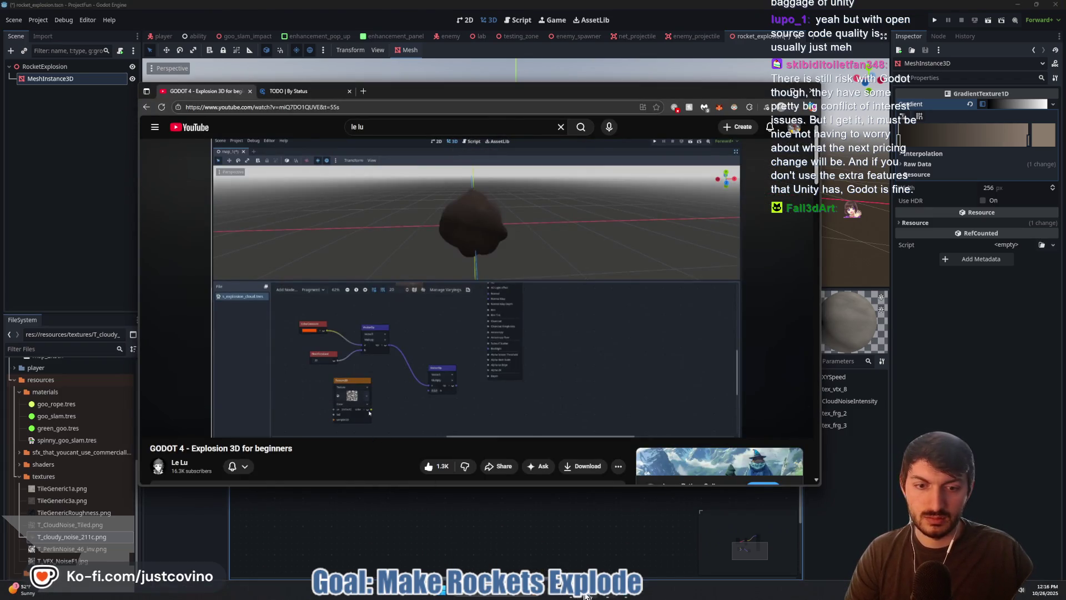
Step: Copy T_MarbleNoise_tiled.png from the Explosions folder into project-fun's textures folder and drop it into the shader graph
mouse_move(593, 595)
left_click(652, 541)
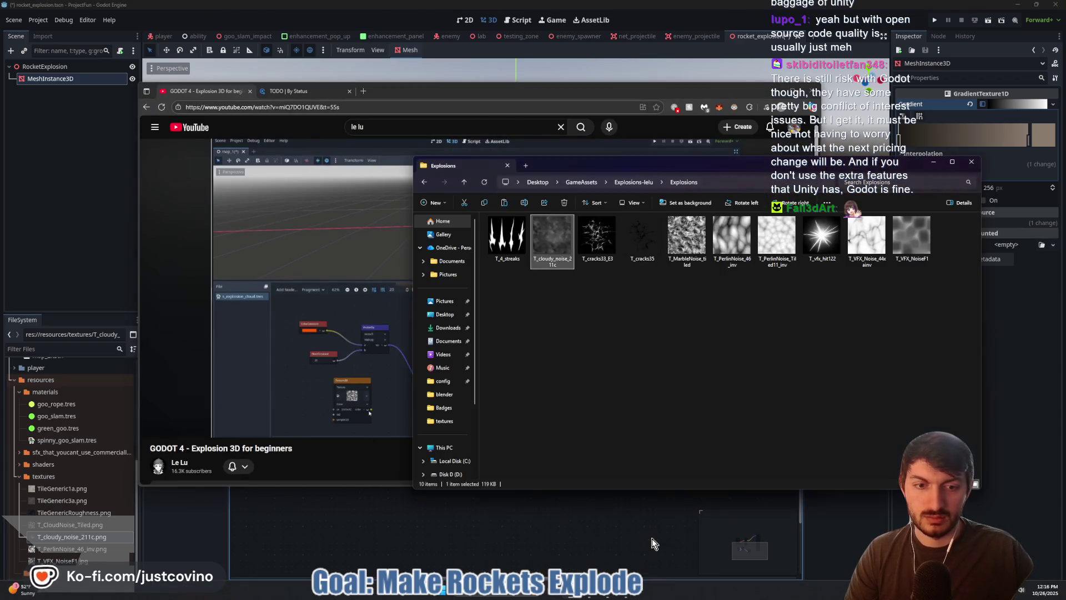
left_click(688, 251)
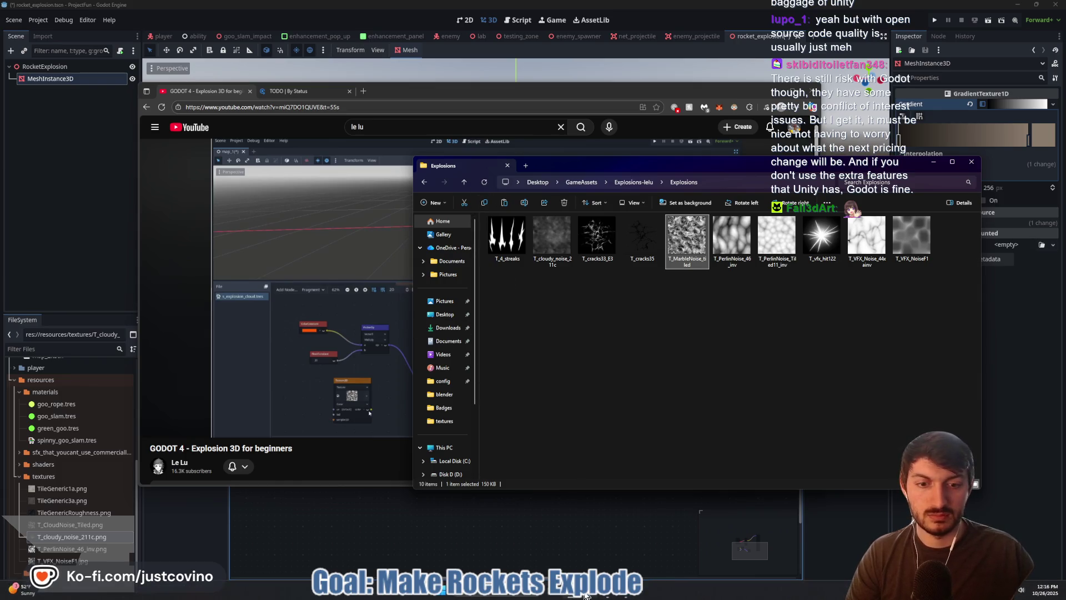
mouse_move(590, 592)
left_click(511, 538)
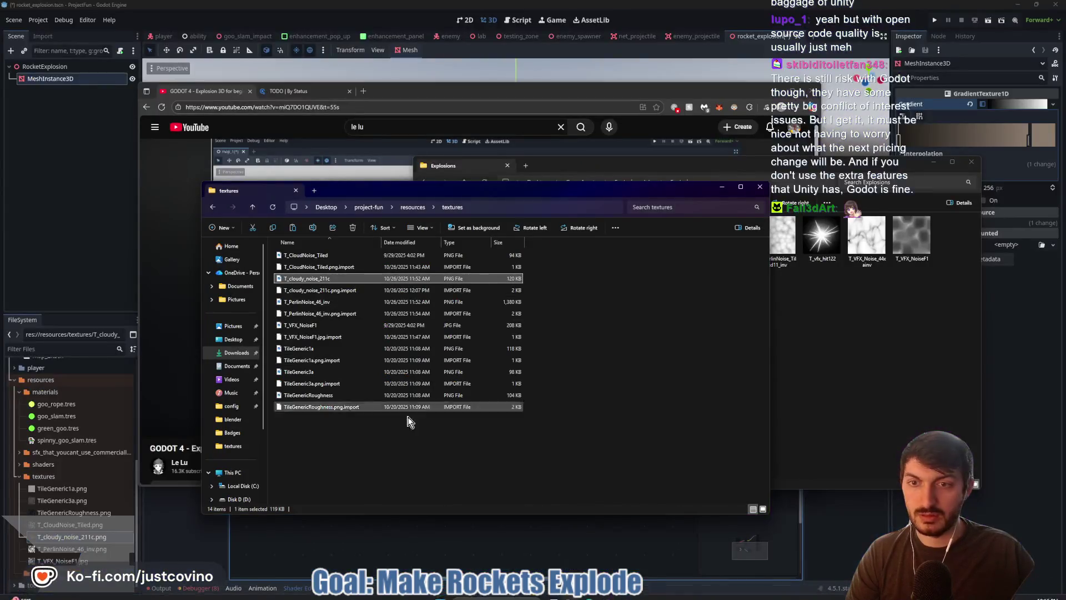
left_click(288, 228)
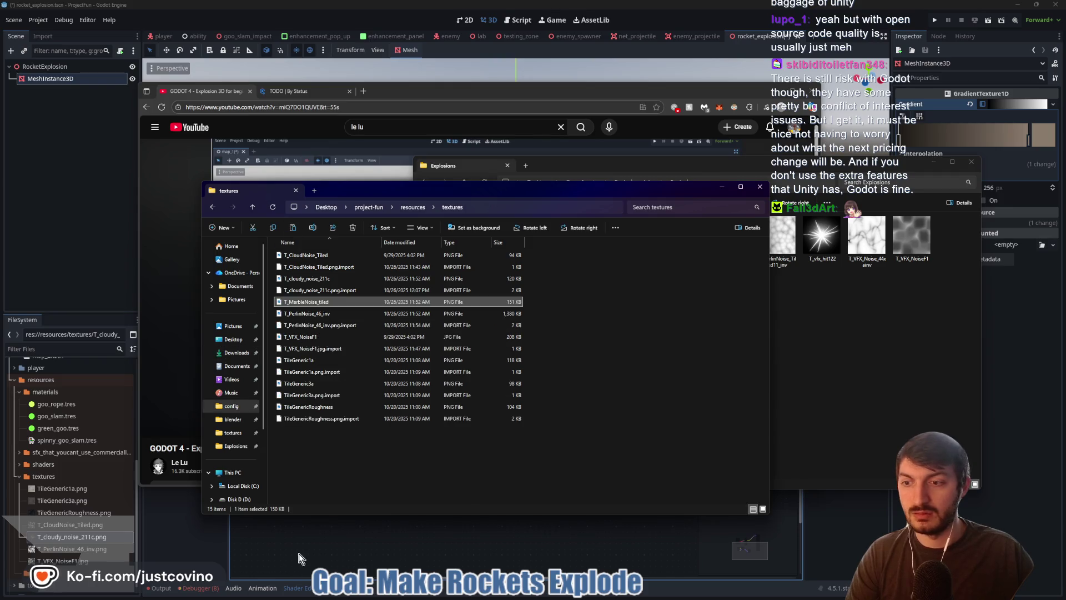
left_click(296, 555)
left_click_drag(72, 548, 398, 501)
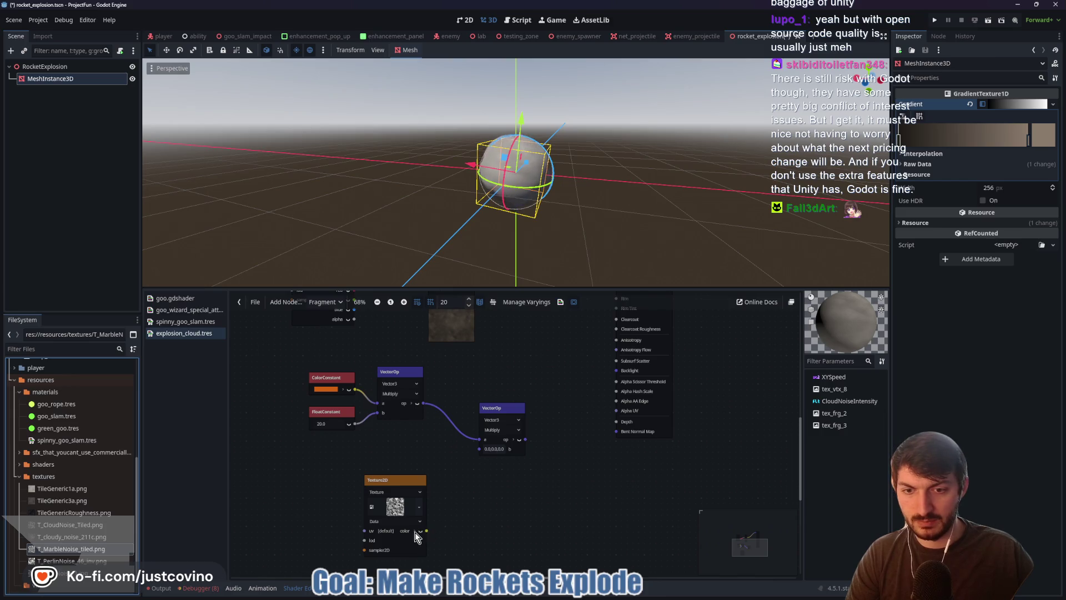
Step: Expand the marble texture node's channels and wire its red output into the second Multiply's b input
left_click(420, 531)
left_click_drag(427, 541, 479, 449)
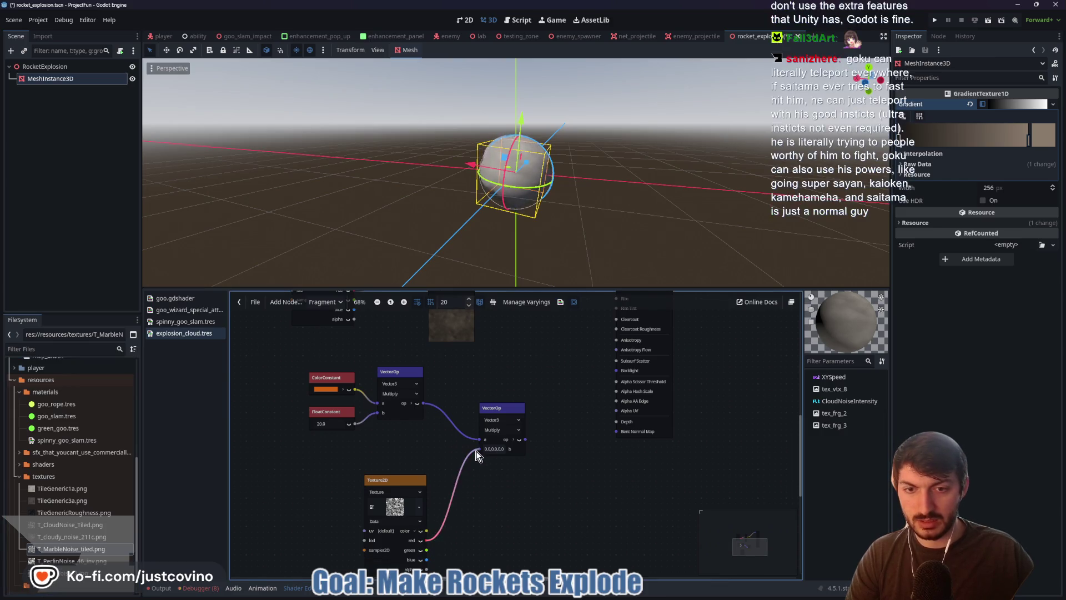
left_click_drag(404, 481, 381, 462)
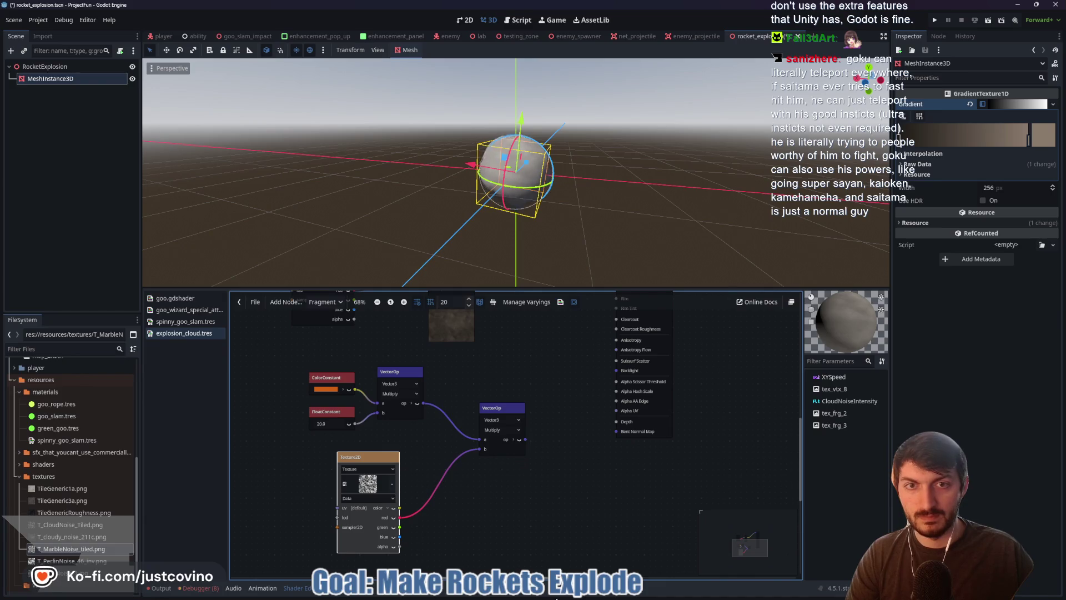
left_click(533, 593)
left_click(458, 395)
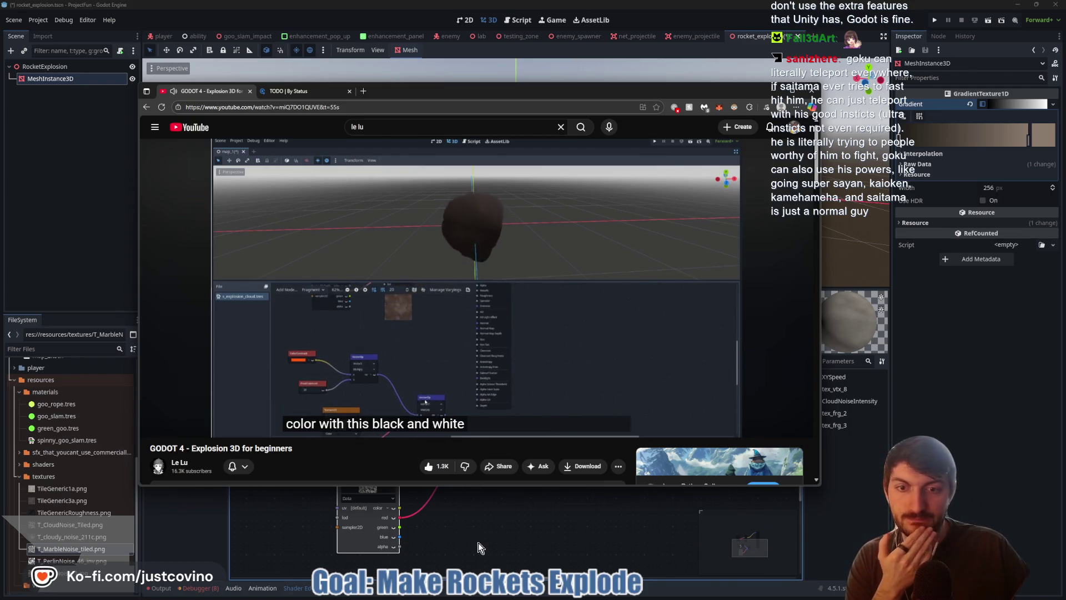
Step: Pause the tutorial after the part on multiplying by the black-and-white texture and return to Godot
left_click(319, 337)
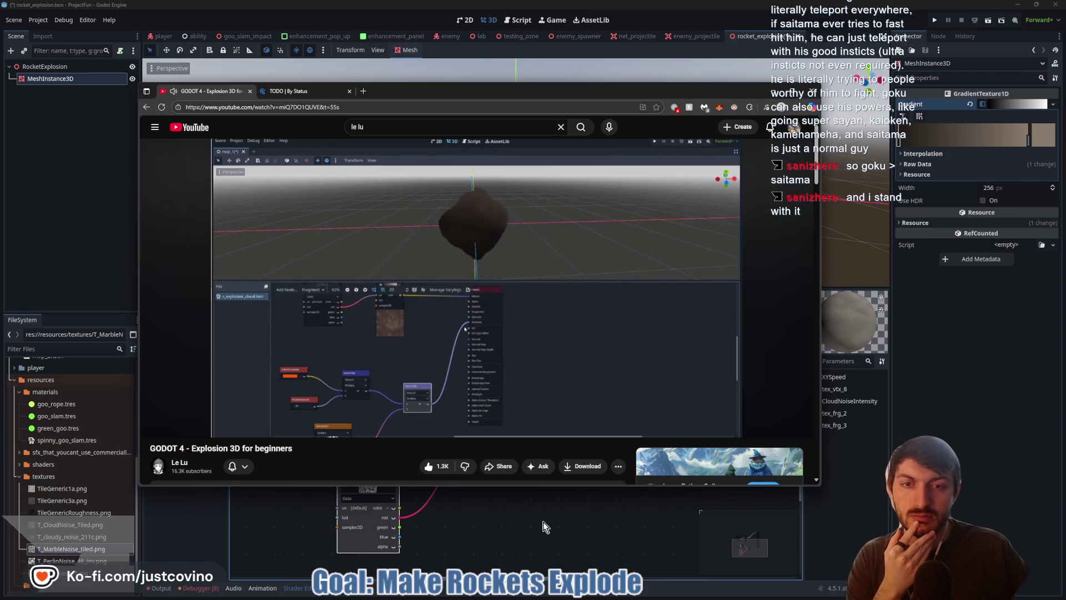
left_click(524, 536)
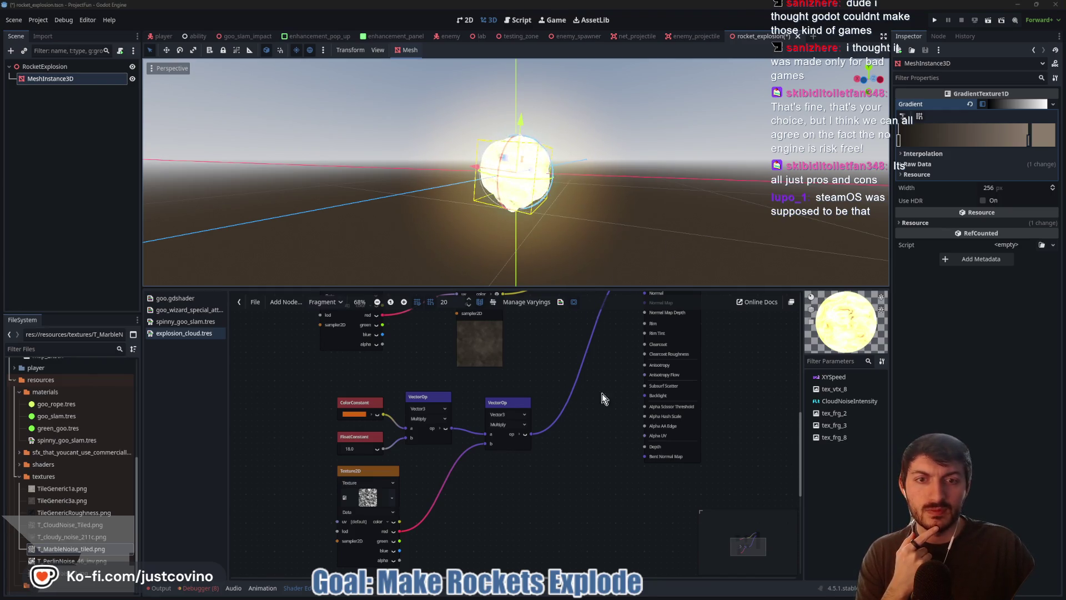
Step: Orbit around the now-glowing explosion sphere, then resume the tutorial video
scroll(599, 392, "up", 1)
mouse_move(607, 267)
left_mouse_down()
mouse_move(611, 234)
mouse_move(616, 242)
left_mouse_up()
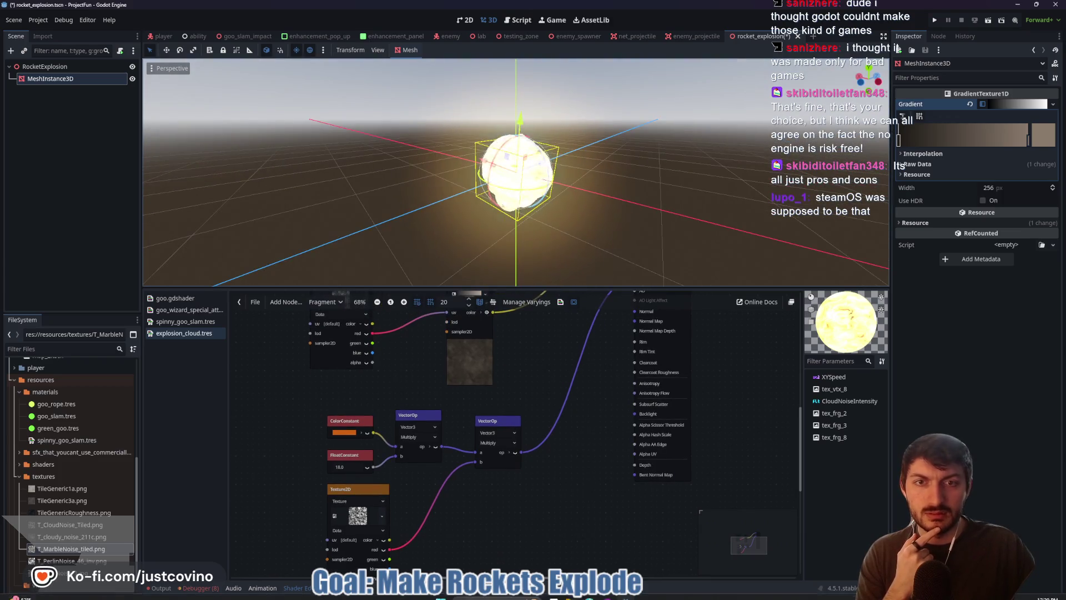
left_click(497, 597)
left_click(585, 383)
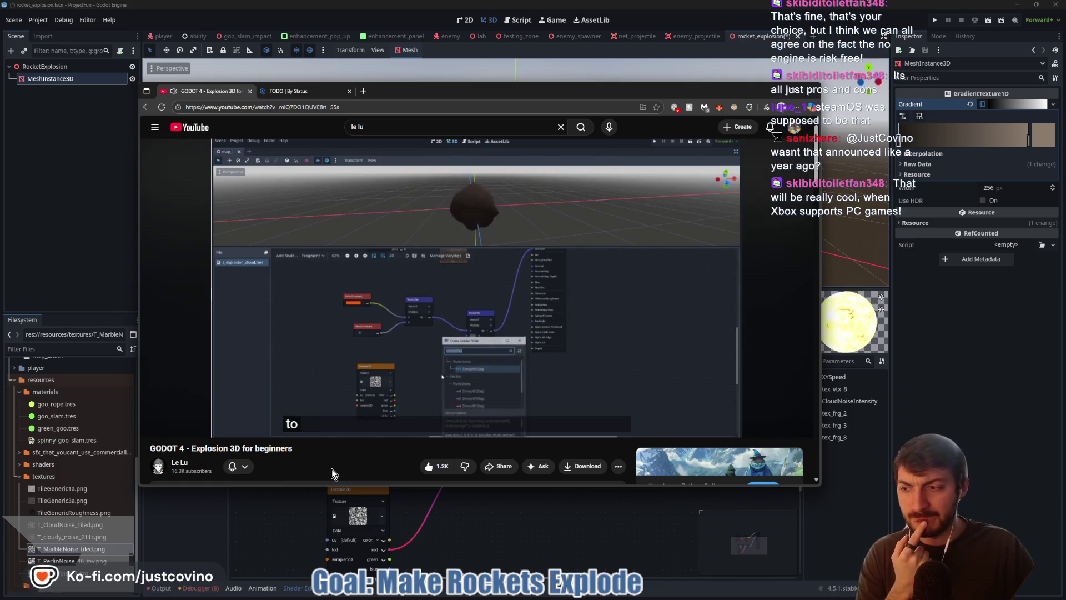
Step: Pause the tutorial at the smoothstep section, then pan the graph and move the marble texture node down-left
left_click(266, 332)
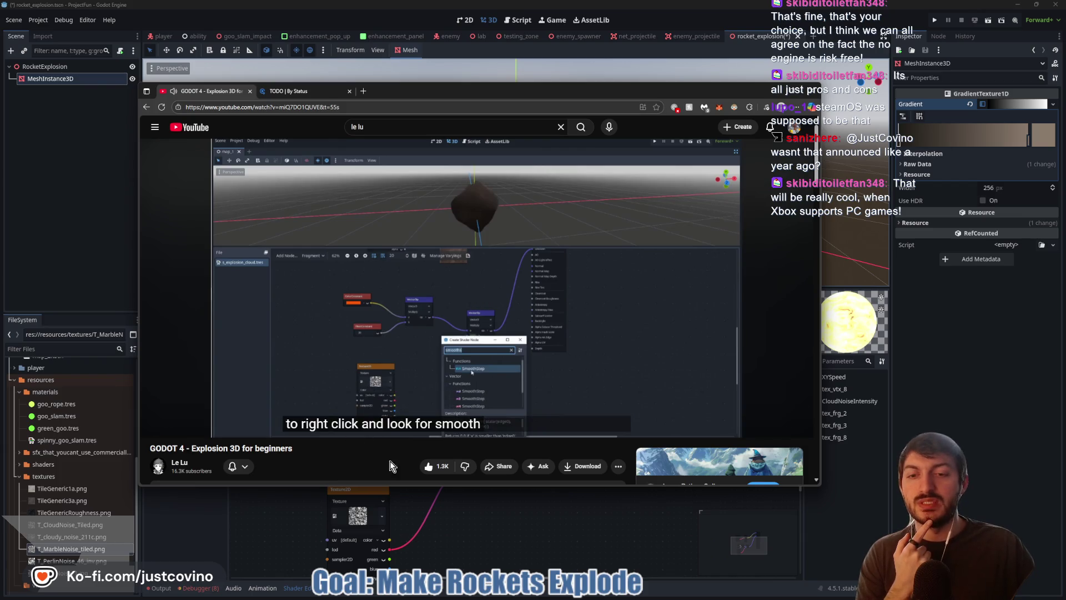
left_click(525, 519)
left_click_drag(479, 518, 562, 380)
left_click_drag(483, 427, 380, 443)
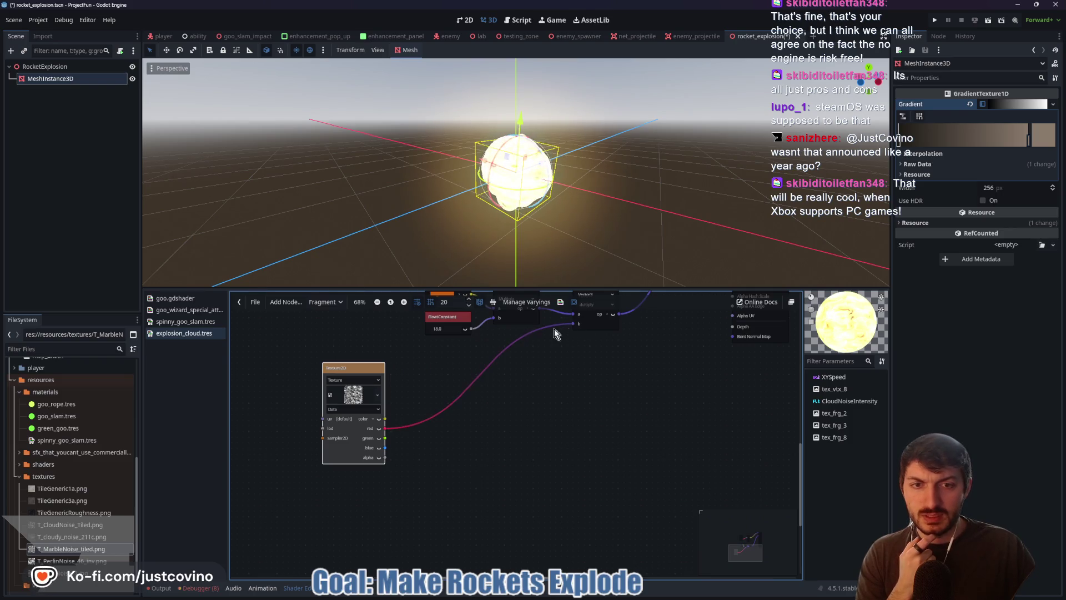
Step: Disconnect the marble texture's red channel from the Multiply and search nodes for 'smooth'
left_click_drag(541, 395, 515, 417)
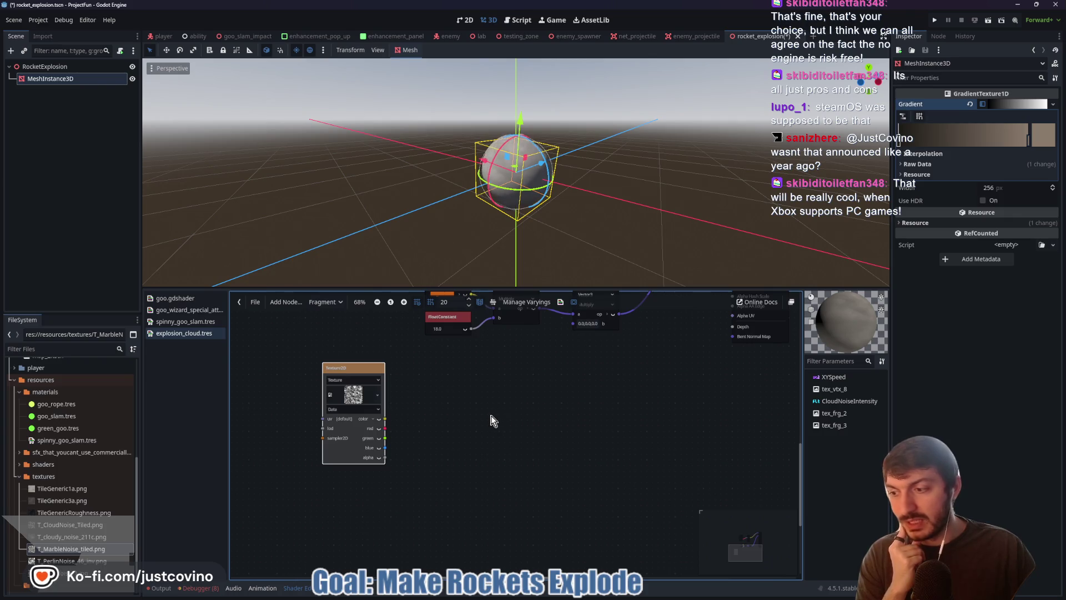
right_click(454, 387)
key("Escape")
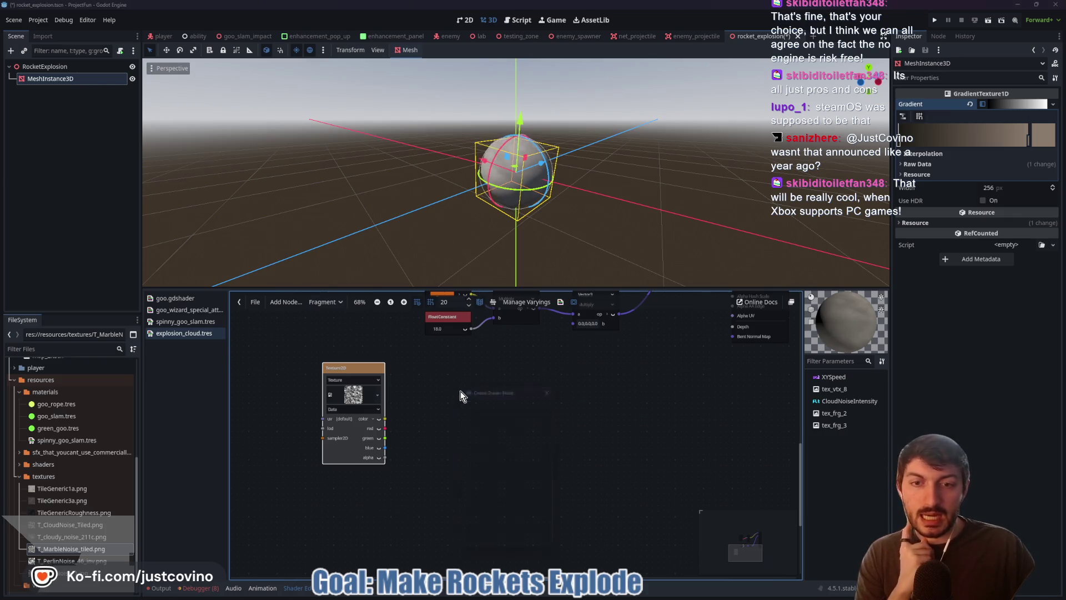
key("space")
type("smooth")
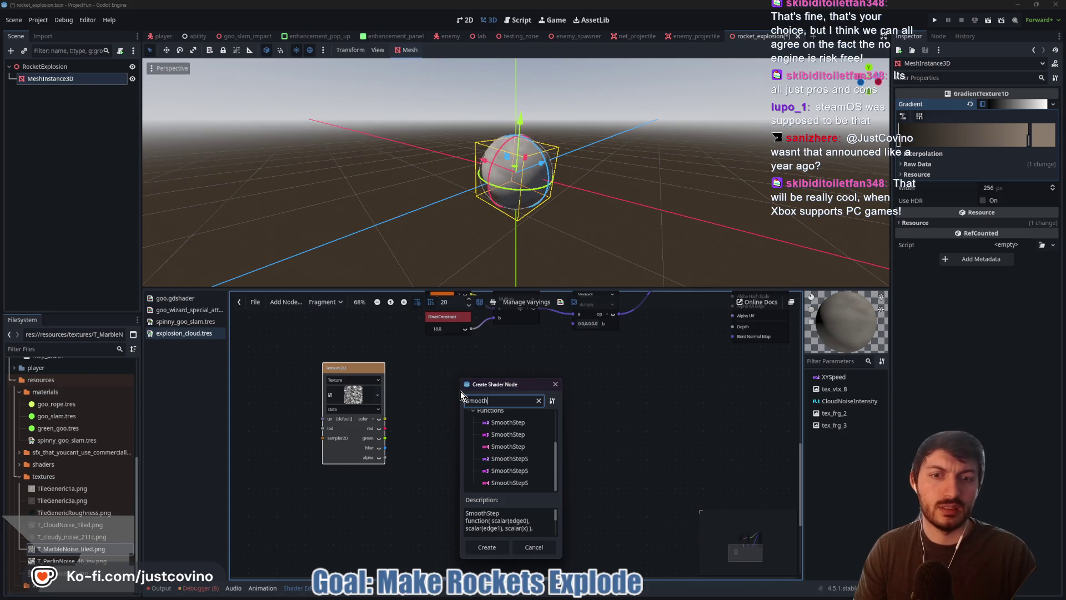
Step: Play a bit more of the tutorial to check which smoothstep node to use, then return to Godot
left_click(590, 596)
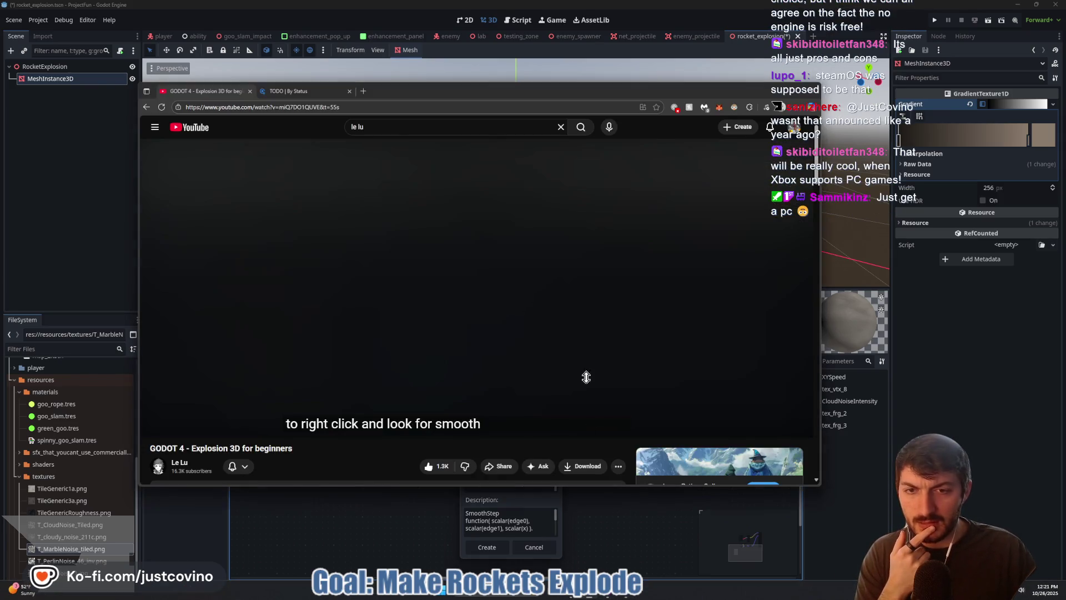
left_click(505, 324)
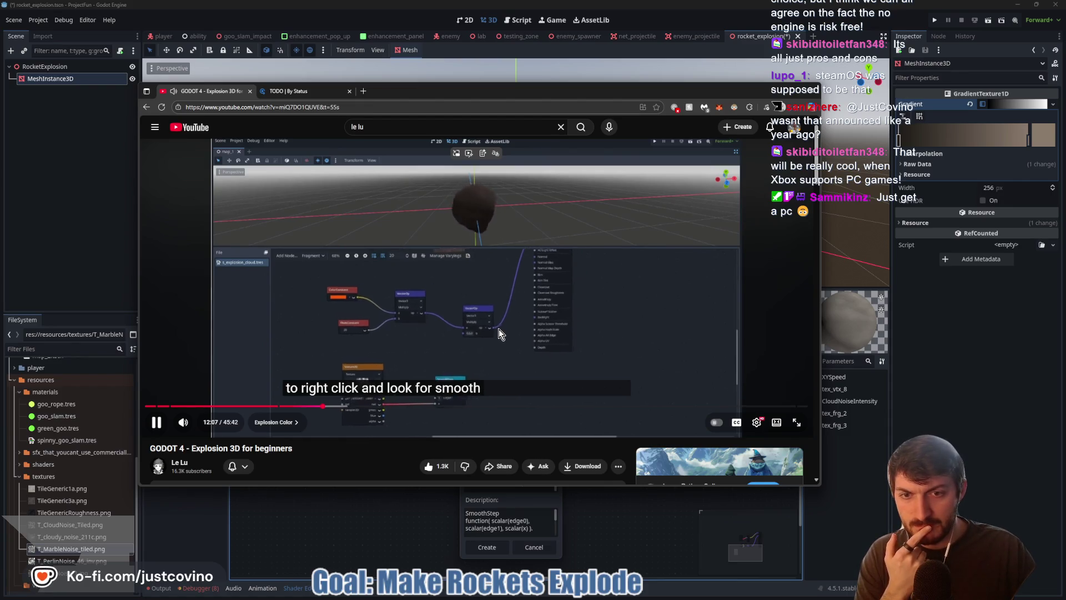
left_click(499, 329)
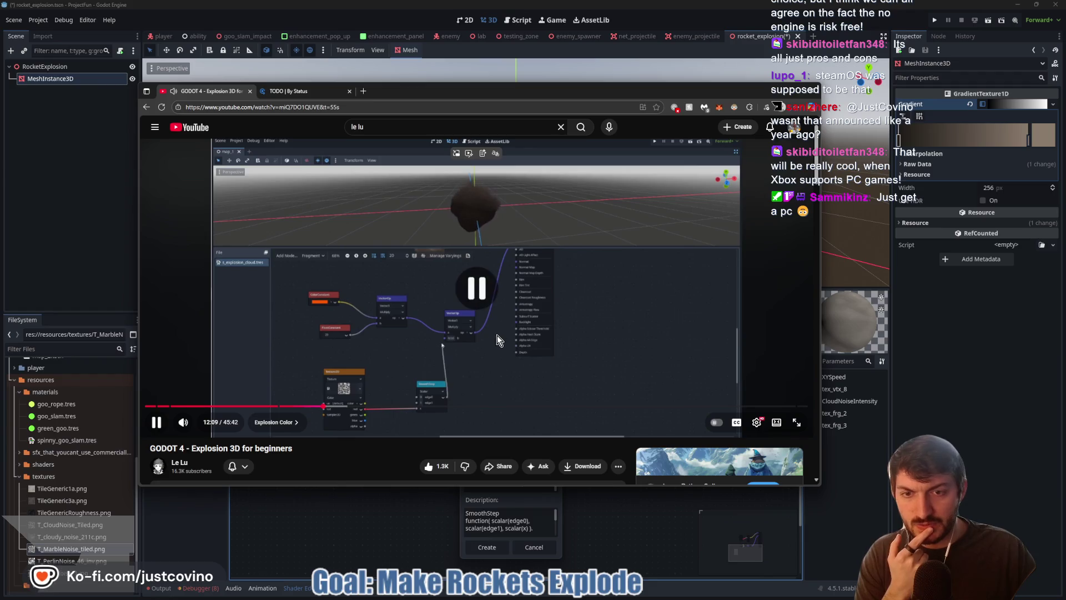
key("alt+Tab")
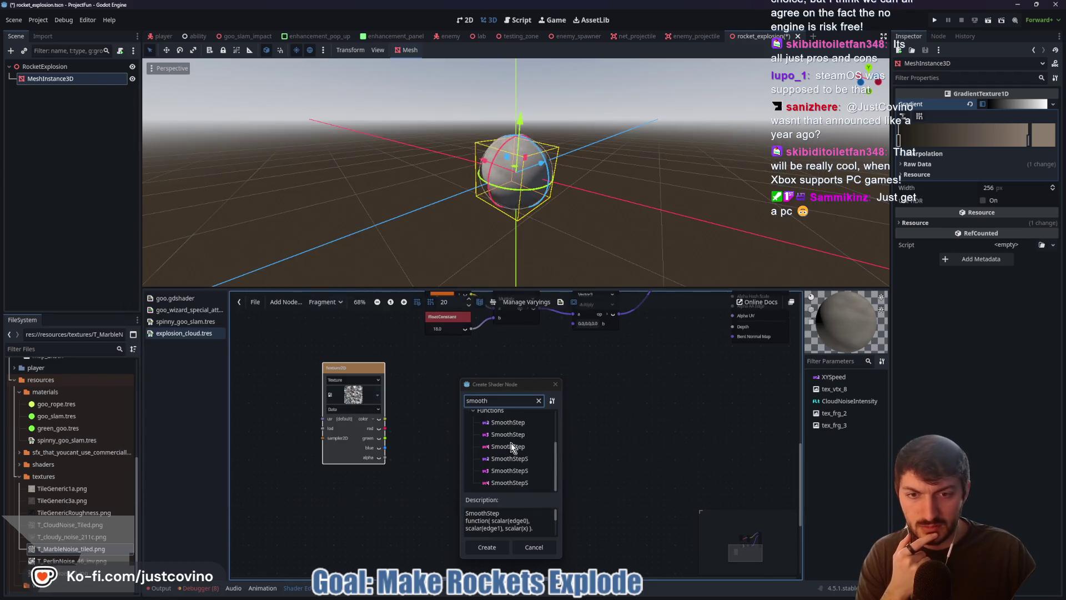
Step: Add a scalar SmoothStep node and feed the marble texture's red channel into its x input
scroll(510, 438, "up", 3)
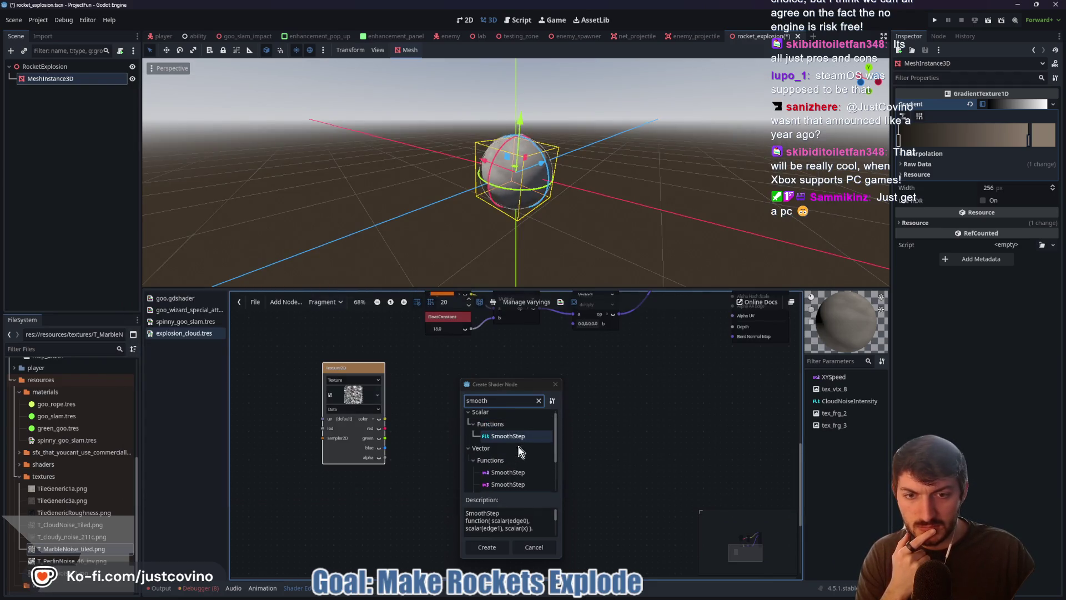
left_click(487, 547)
mouse_move(385, 428)
left_mouse_down()
mouse_move(452, 435)
mouse_move(573, 323)
left_mouse_up()
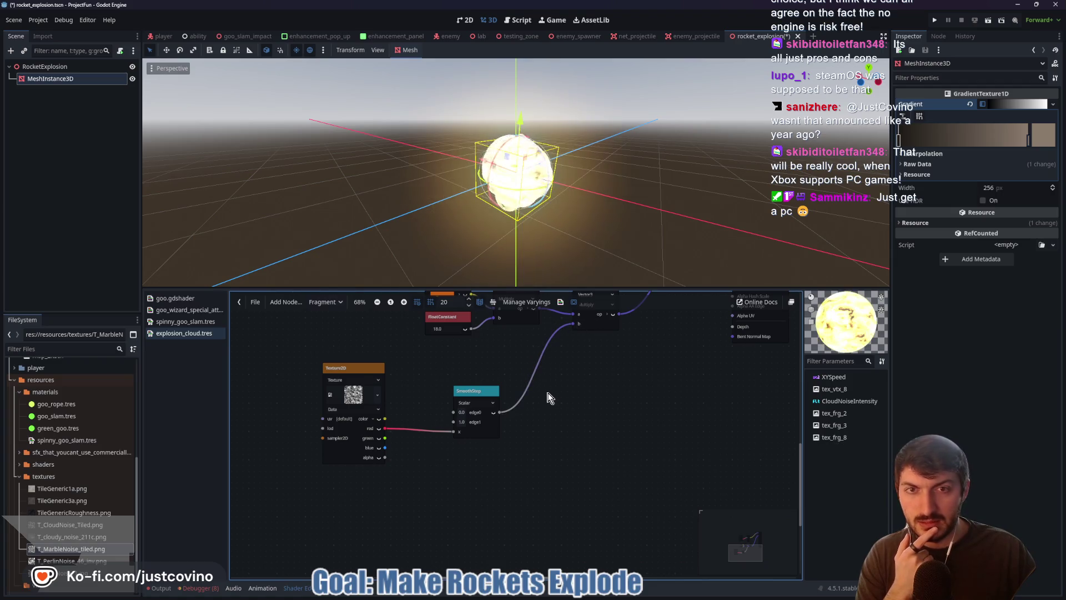
key("alt+Tab")
key("space")
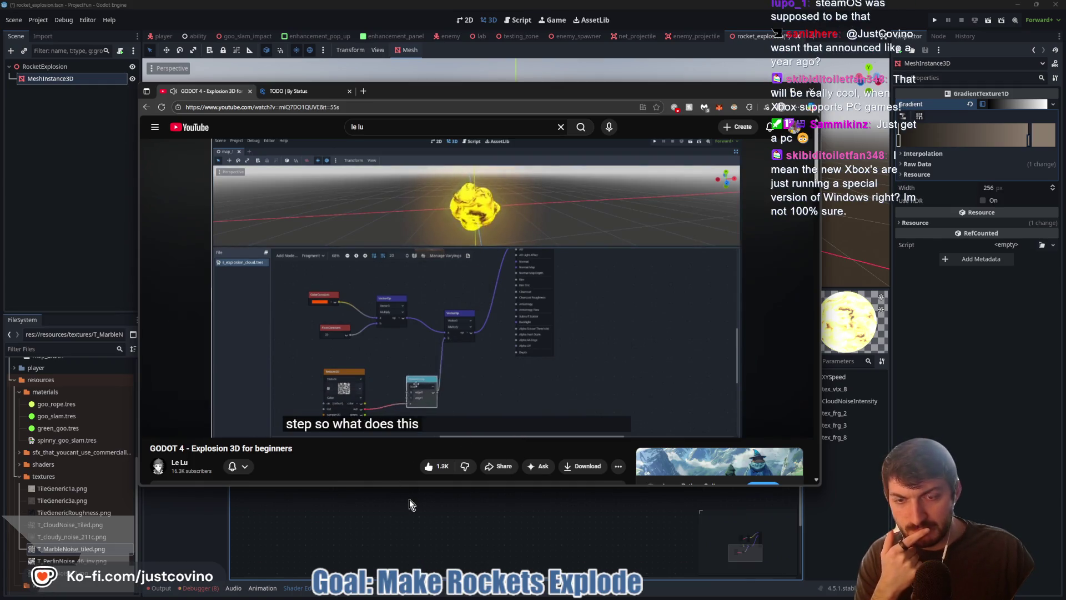
Step: Watch the tutorial's explanation of the smoothstep function, switching back and forth with the shader graph
key("space")
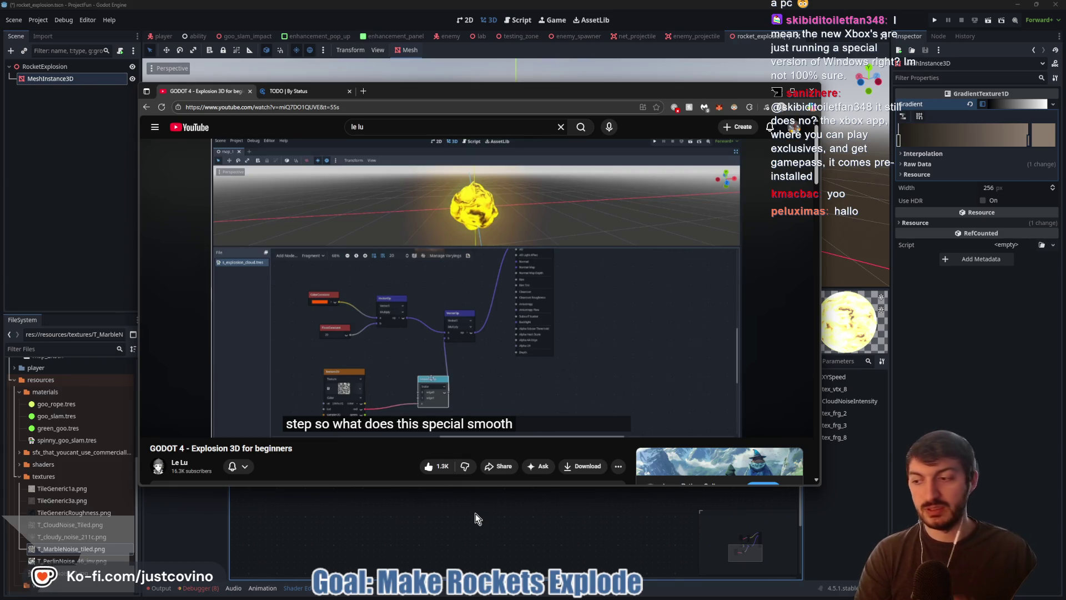
left_click(455, 389)
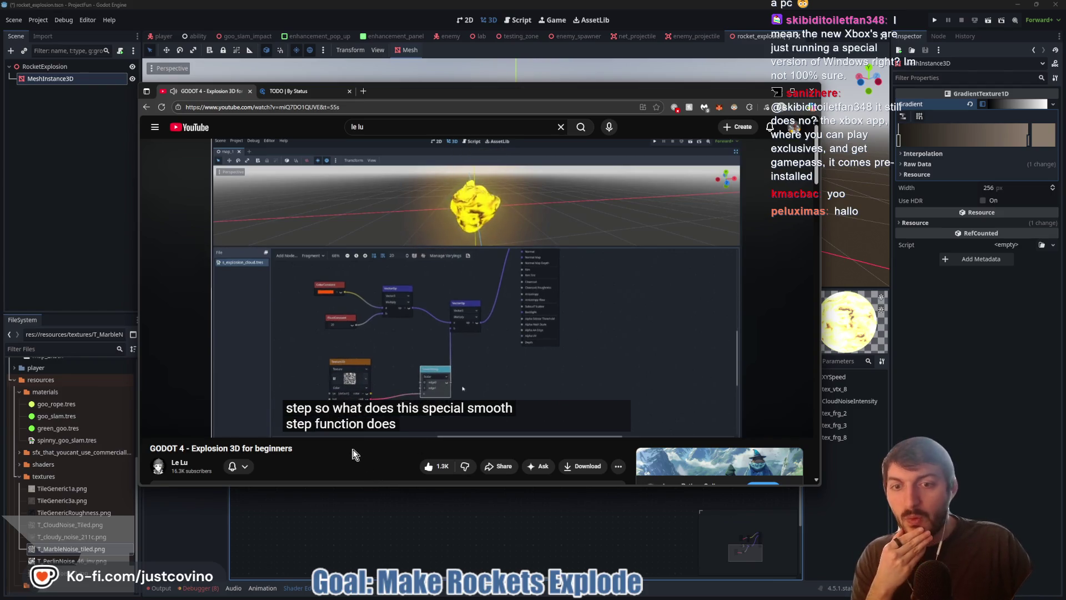
left_click(487, 511)
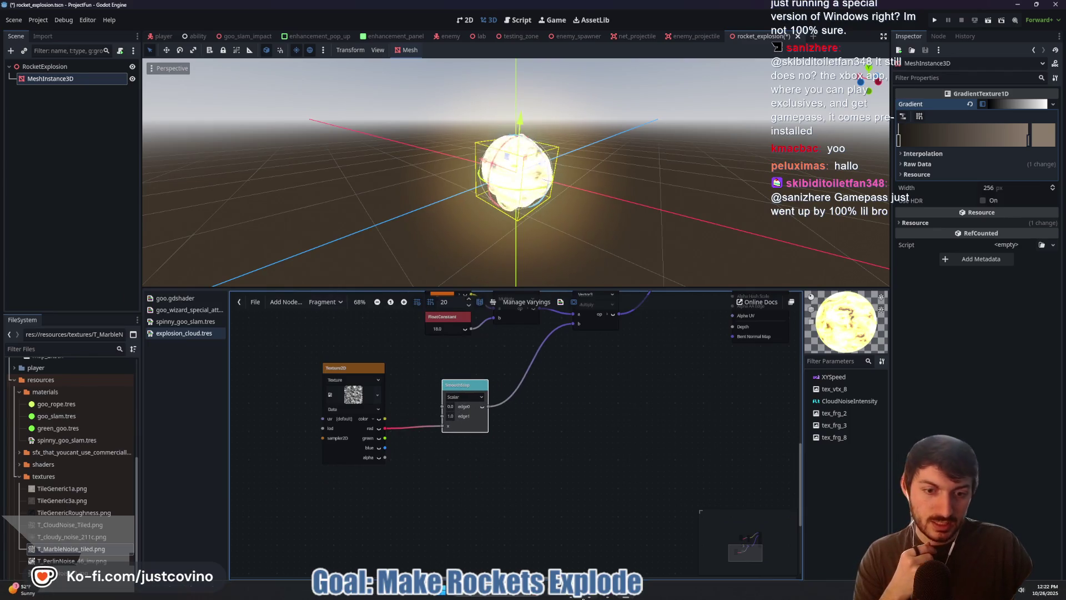
left_click(590, 597)
left_click(505, 374)
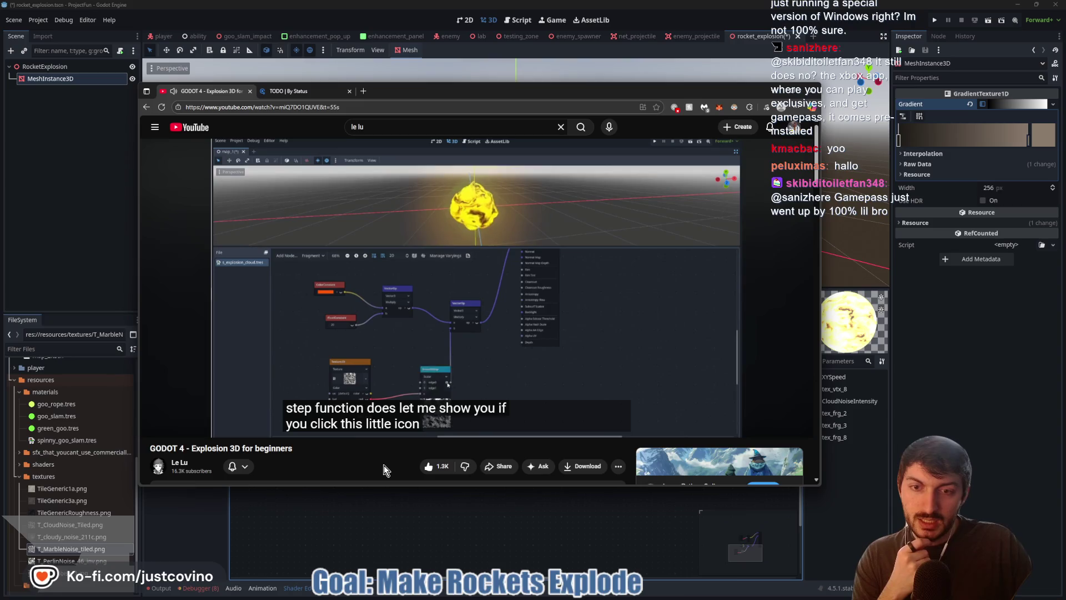
left_click(511, 495)
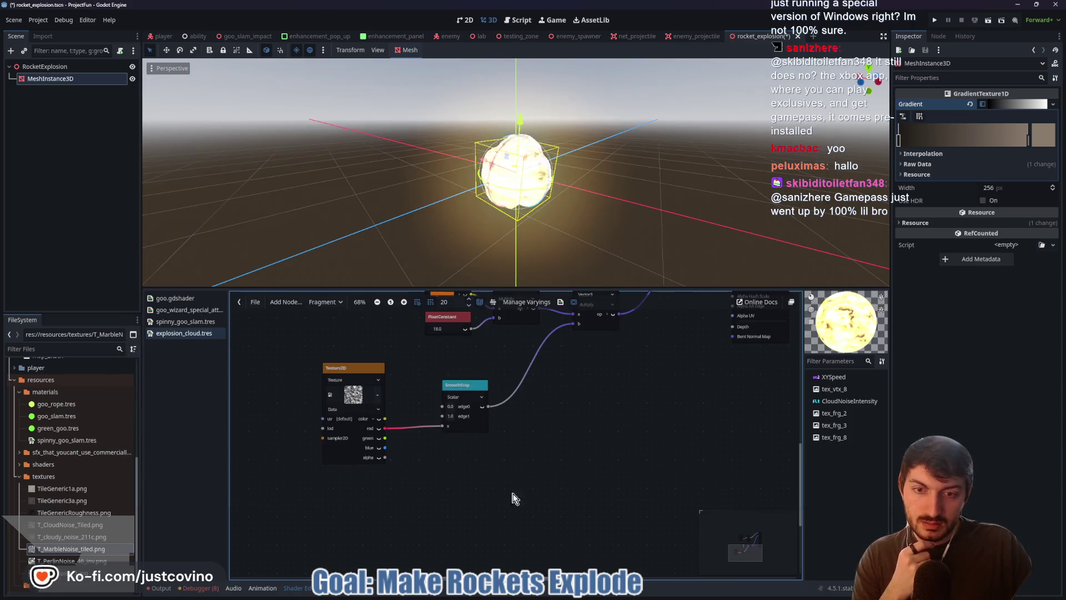
Step: Turn on the SmoothStep node's preview to show the black-and-white marble, then bring the tutorial back
left_click(482, 406)
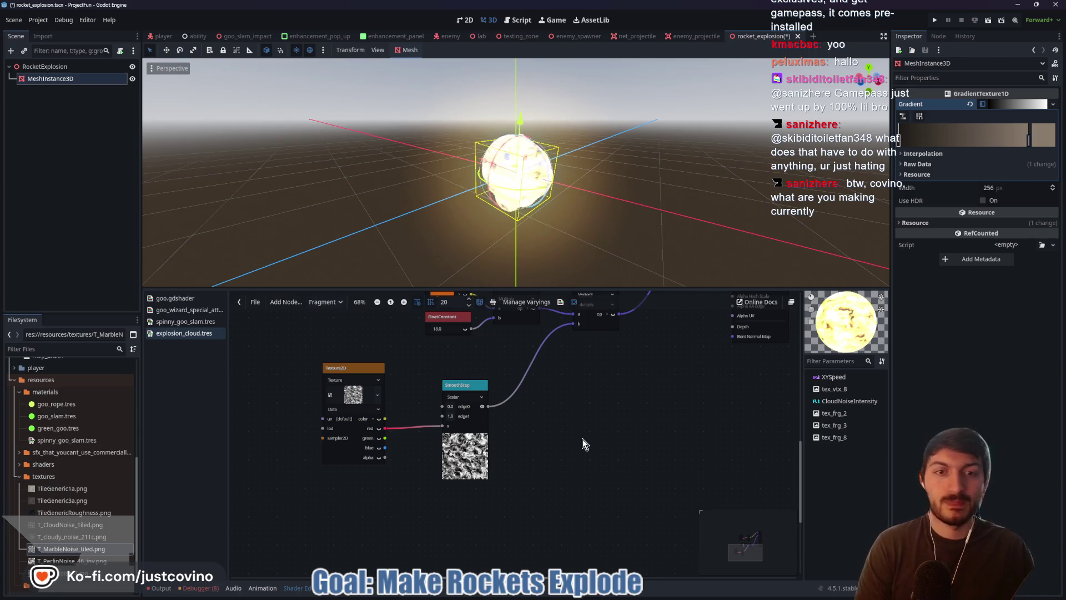
left_click_drag(590, 404, 575, 430)
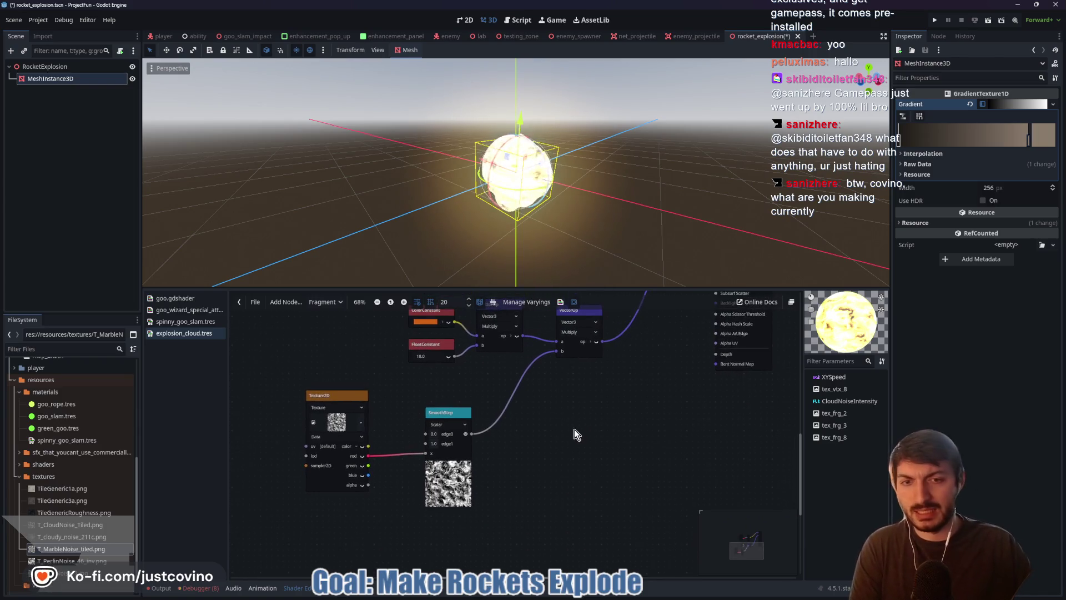
mouse_move(589, 597)
left_click(588, 542)
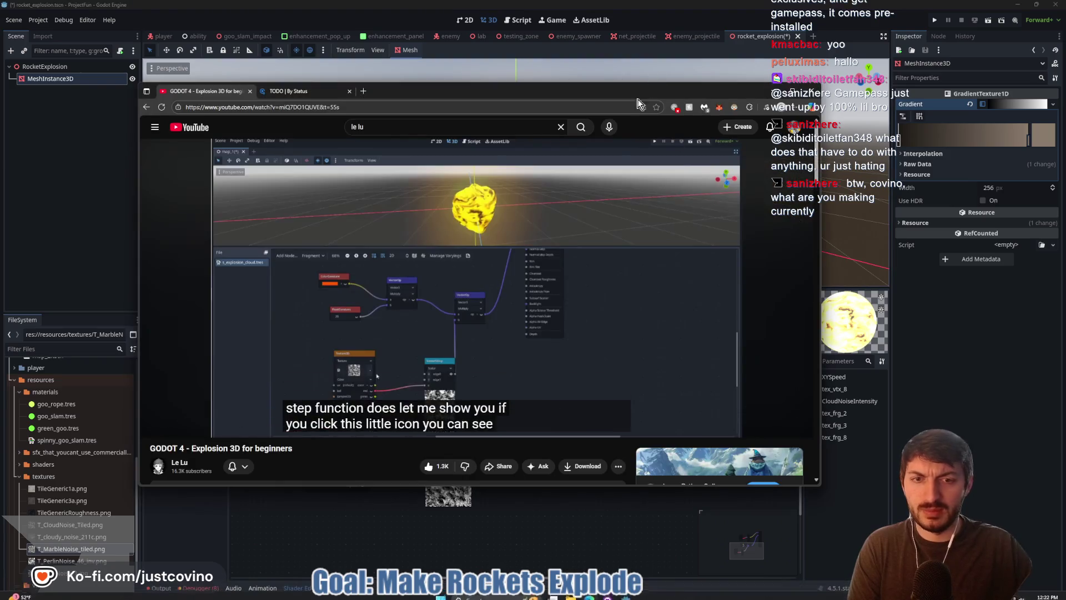
left_click(508, 284)
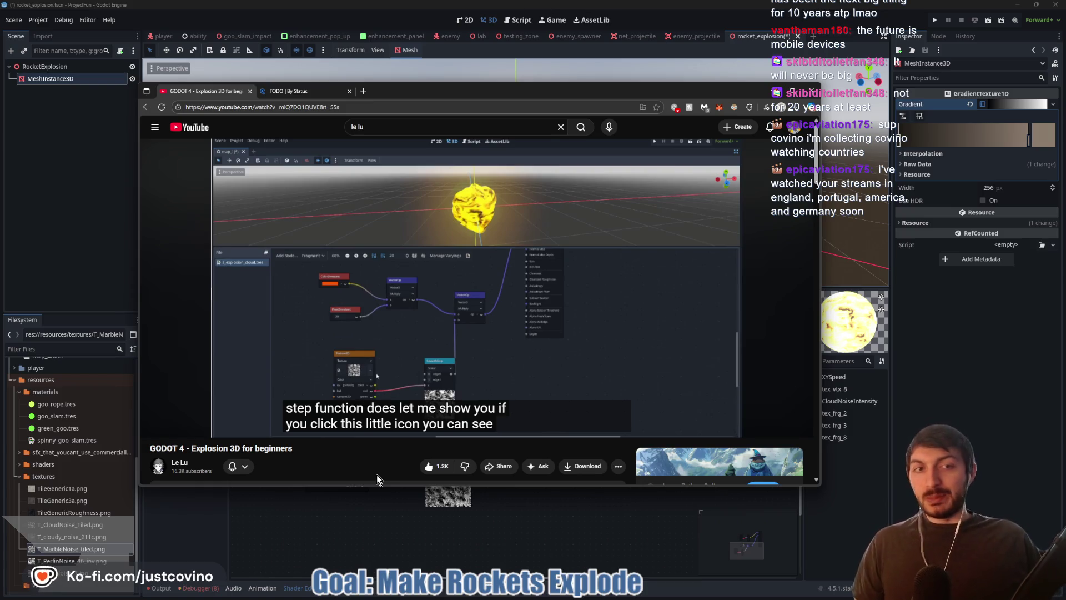
mouse_move(341, 399)
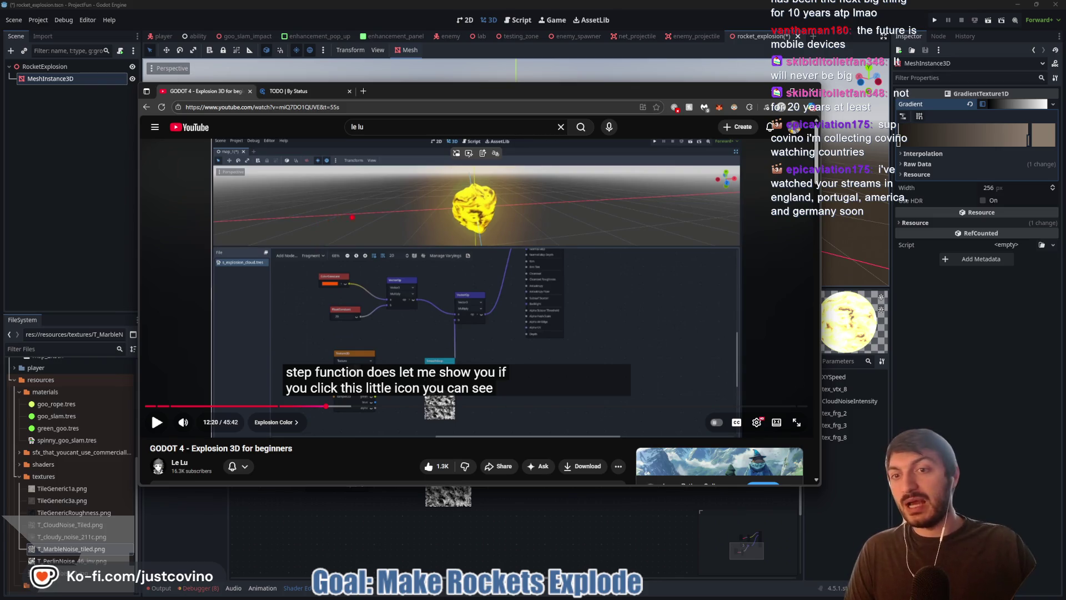
mouse_move(376, 180)
left_mouse_down()
mouse_move(438, 178)
mouse_move(347, 180)
left_mouse_up()
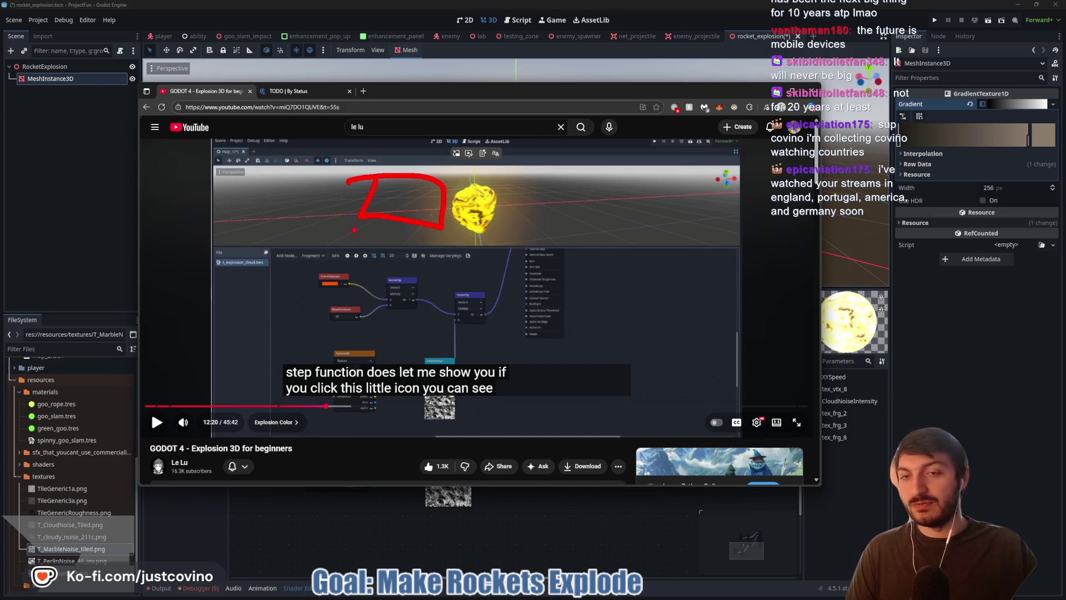
mouse_move(380, 251)
left_mouse_down()
mouse_move(286, 321)
mouse_move(373, 239)
left_mouse_up()
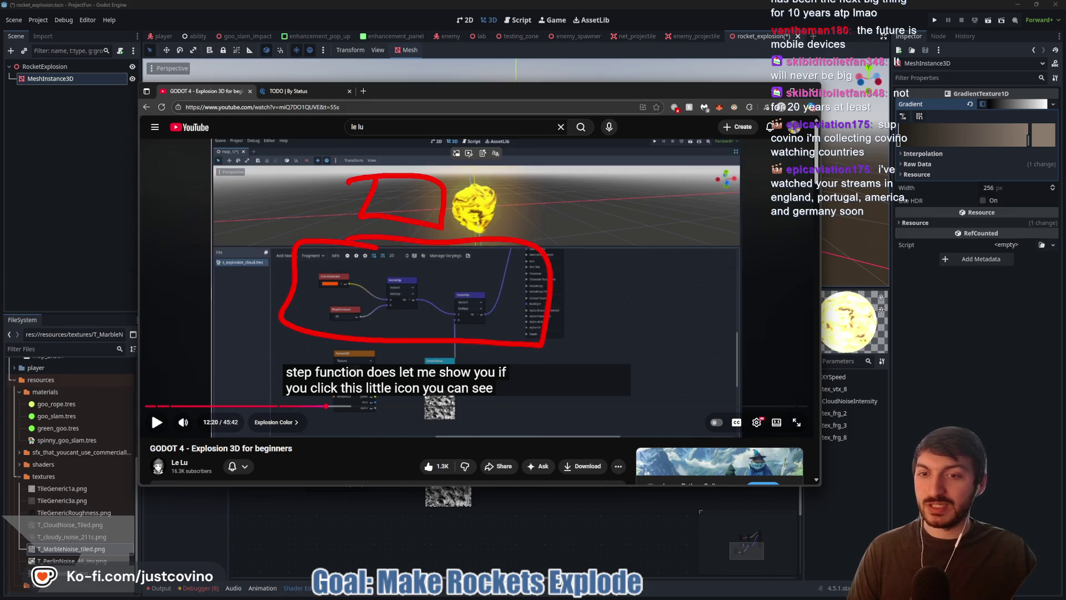
mouse_move(286, 323)
left_mouse_down()
mouse_move(333, 498)
mouse_move(422, 425)
mouse_move(534, 438)
mouse_move(539, 347)
left_mouse_up()
left_click_drag(552, 286, 561, 319)
mouse_move(463, 525)
left_mouse_down()
mouse_move(622, 547)
mouse_move(322, 493)
left_mouse_up()
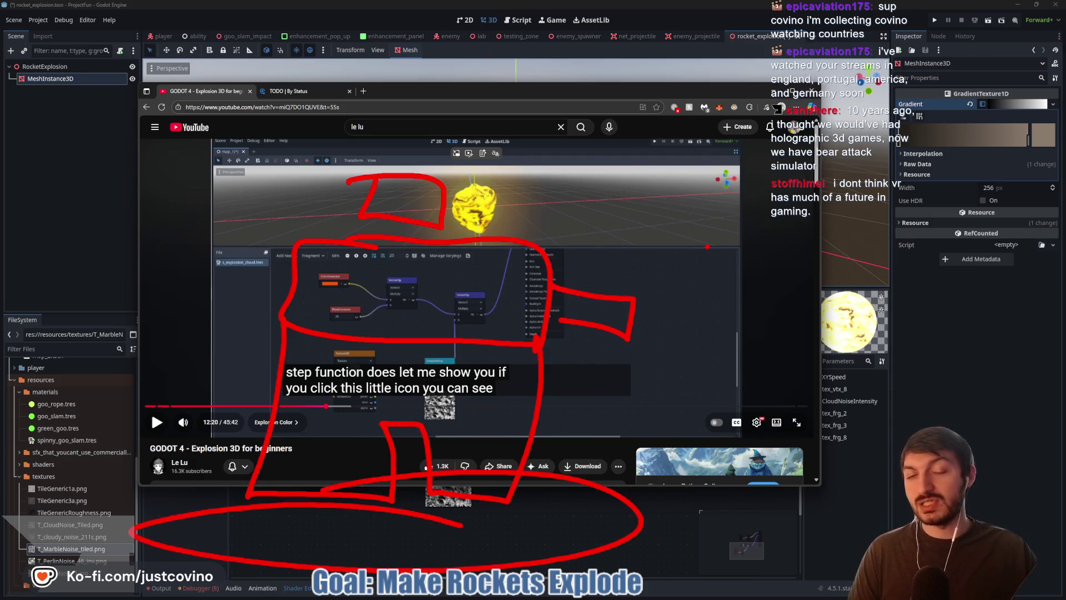
key("Escape")
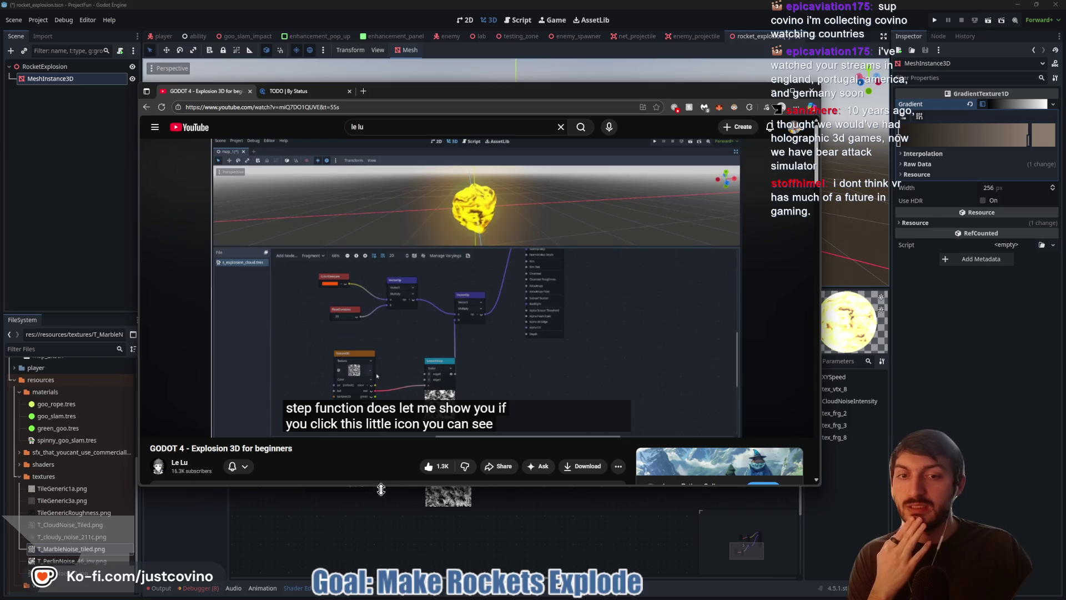
Step: Play the explosion tutorial from 12:20 and pause it at 12:40
left_click(421, 421)
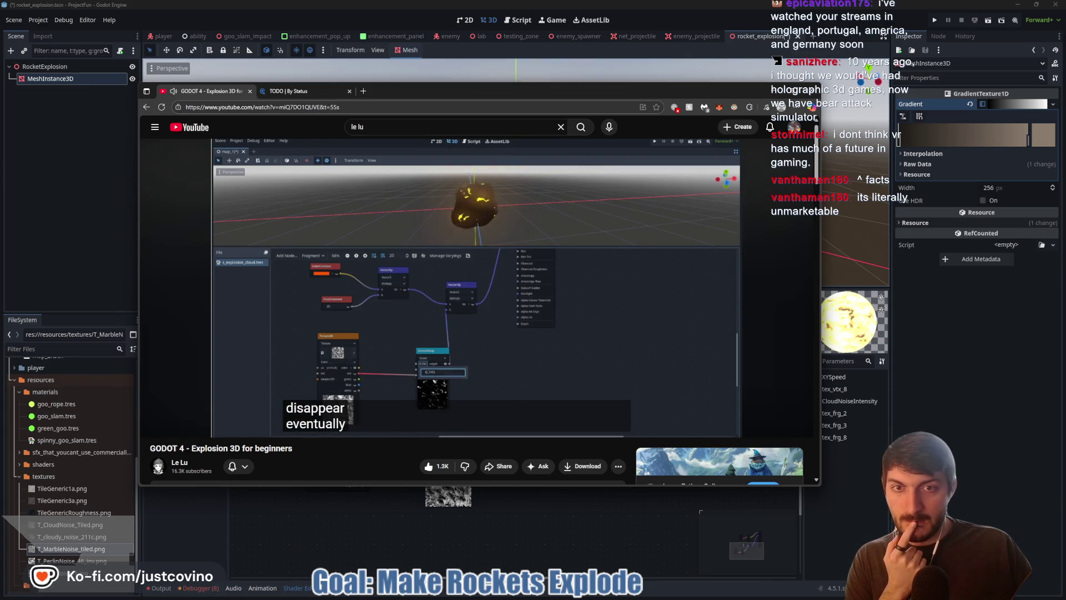
left_click(336, 315)
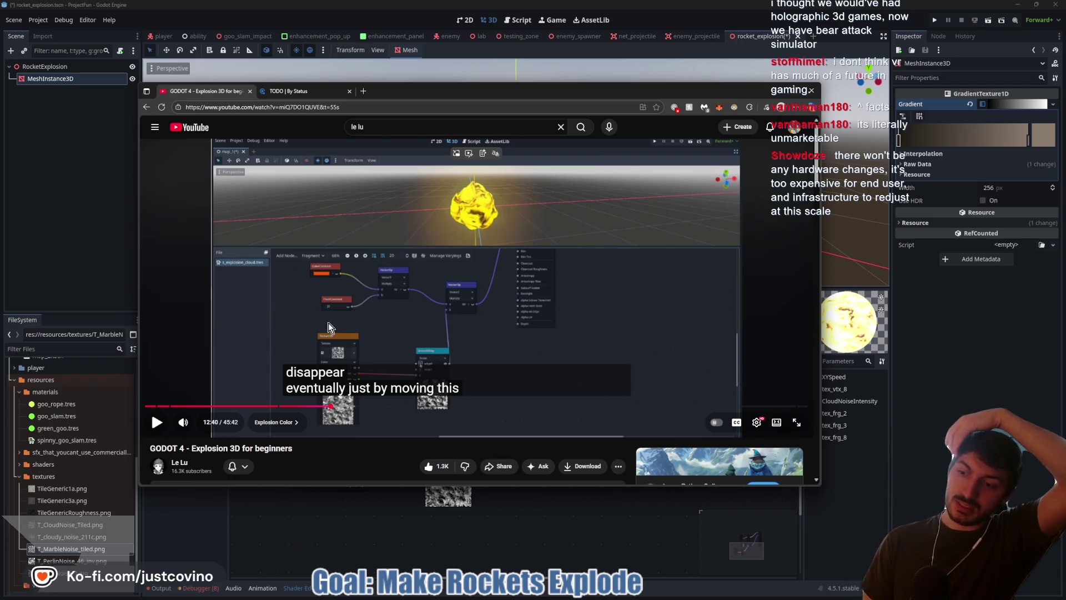
key("space")
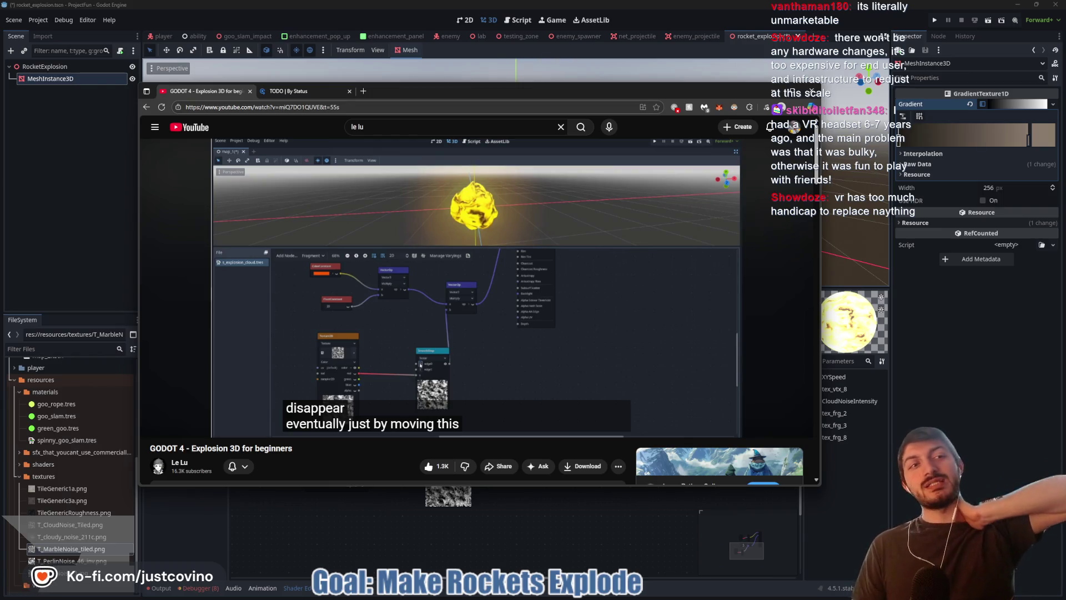
mouse_move(264, 243)
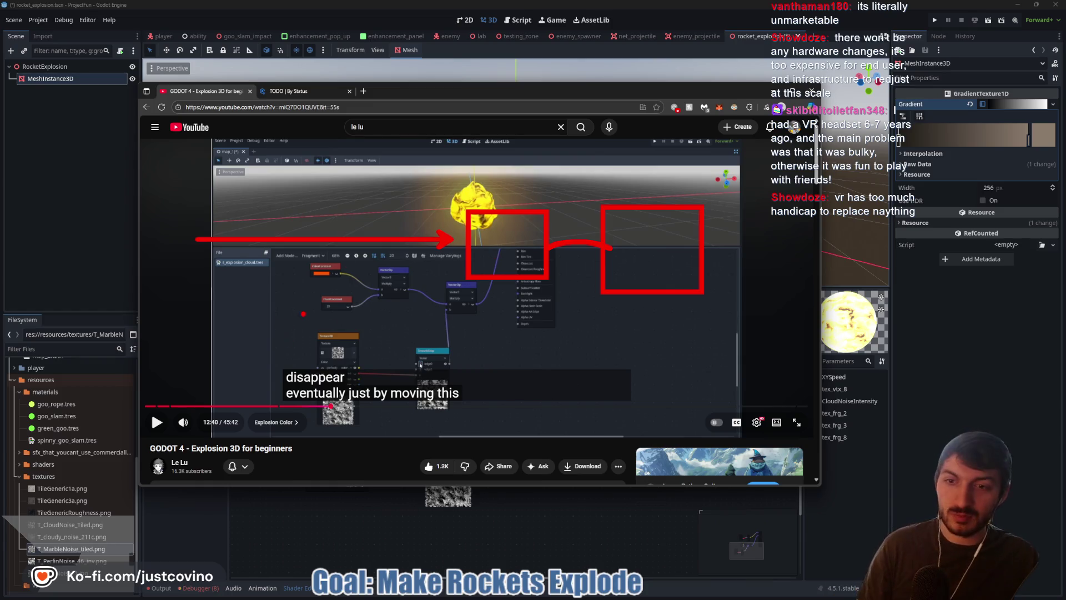
Step: Draw a red ellipse around the texture nodes on the left of the paused graph
left_click_drag(303, 314, 310, 359)
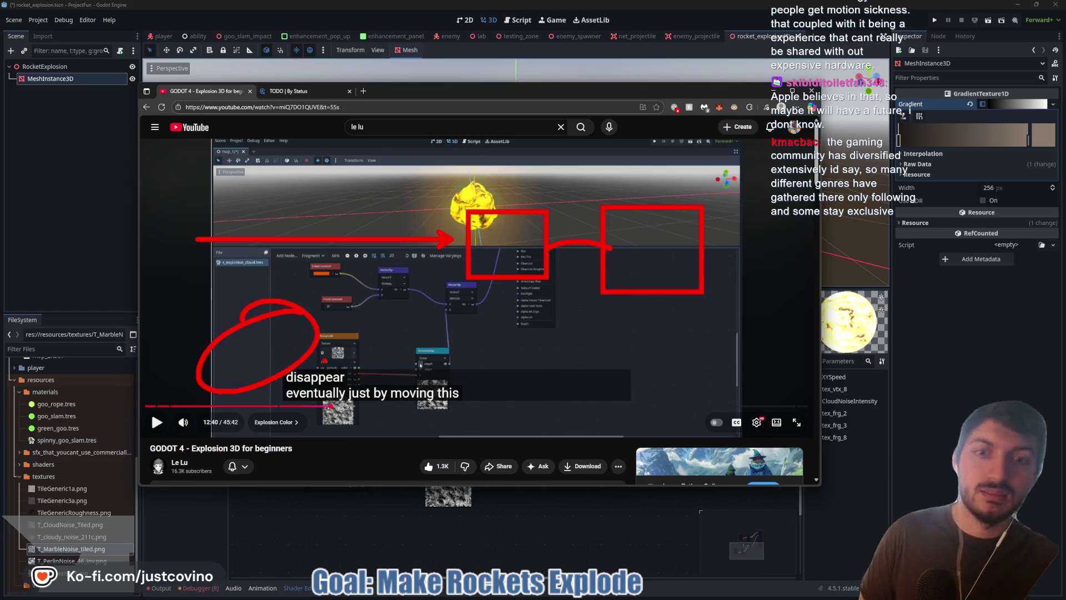
Step: Erase old marks and draw large boxes over the left and right sides of the video
key("e")
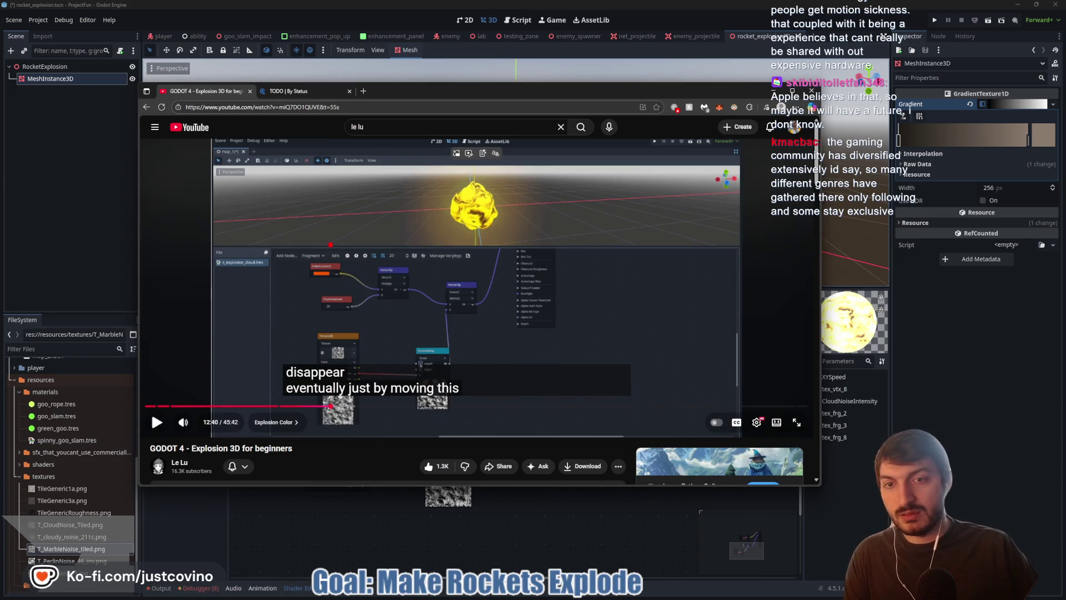
left_click_drag(158, 161, 253, 226)
left_click_drag(592, 147, 699, 243)
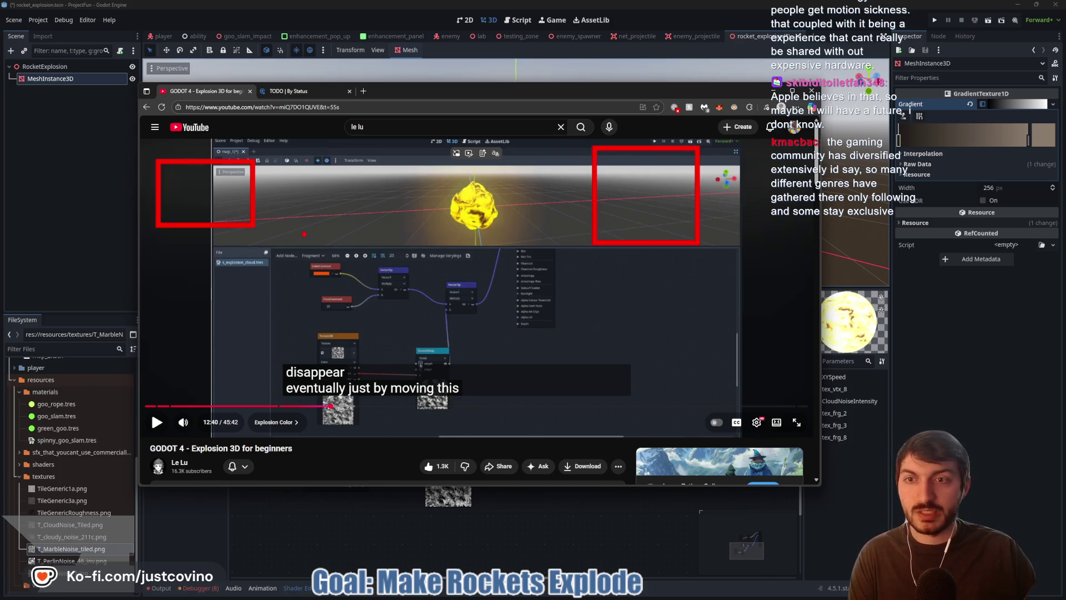
key("ctrl+z")
key("ctrl+z")
left_click_drag(140, 167, 321, 396)
left_click_drag(527, 160, 737, 398)
Step: Label the left box 'NO AI' and the right box 'AI'
mouse_move(162, 160)
left_mouse_down()
mouse_move(180, 160)
mouse_move(186, 133)
left_mouse_up()
mouse_move(206, 139)
left_mouse_down()
mouse_move(198, 147)
mouse_move(207, 139)
mouse_move(277, 157)
left_mouse_up()
left_click_drag(261, 142, 295, 140)
mouse_move(594, 118)
left_mouse_down()
mouse_move(582, 152)
mouse_move(608, 157)
left_mouse_up()
mouse_move(588, 148)
left_mouse_down()
mouse_move(634, 153)
mouse_move(658, 122)
mouse_move(667, 152)
left_mouse_up()
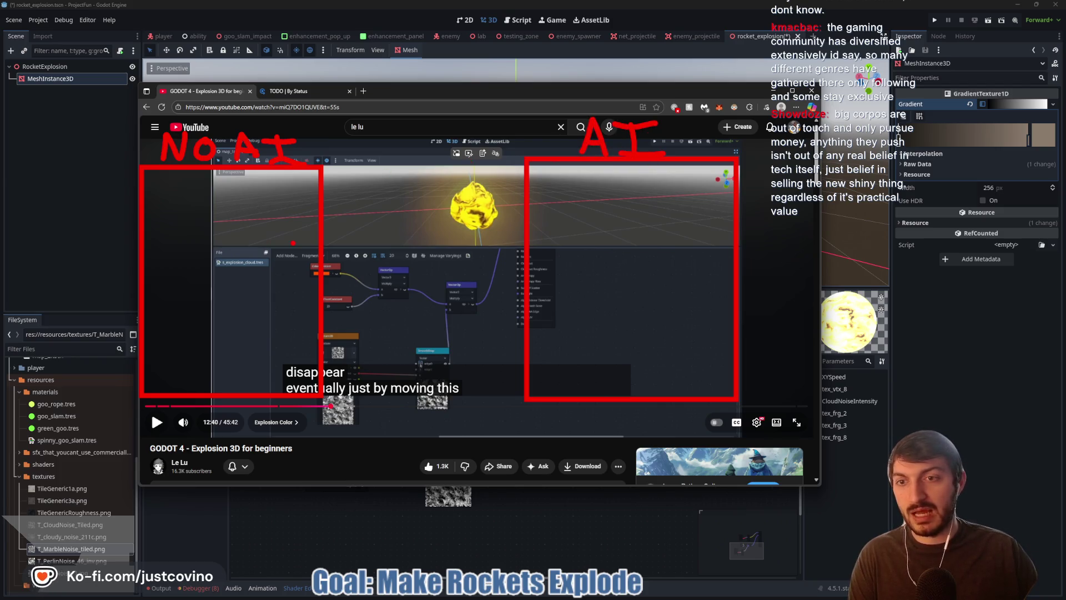
Step: Scribble over the explosion and draw crossing divider lines with a dot at the intersection
mouse_move(404, 167)
left_mouse_down()
mouse_move(453, 142)
mouse_move(422, 383)
left_mouse_up()
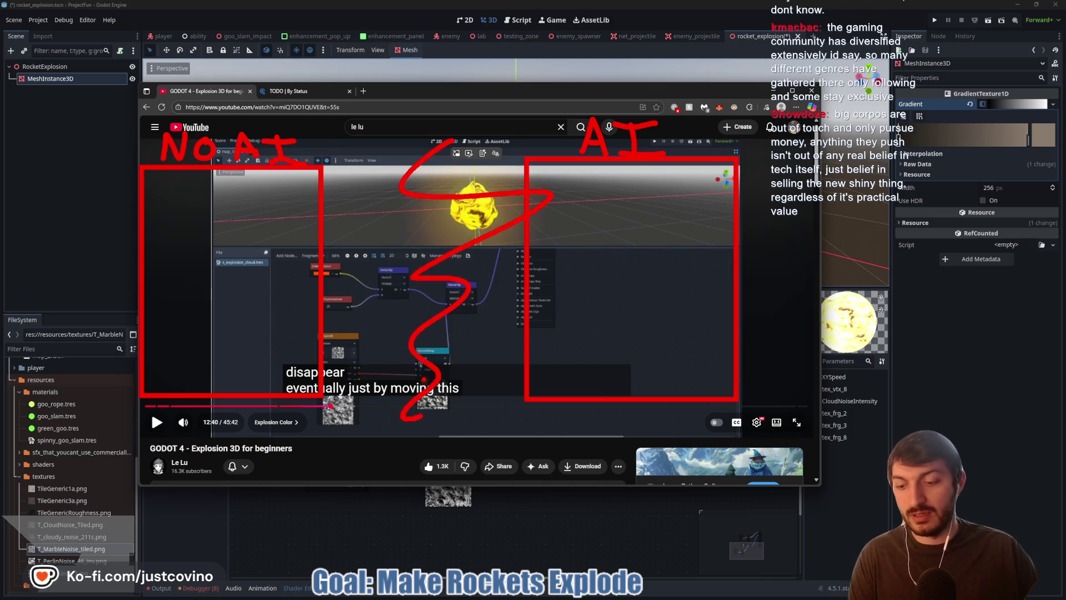
left_click_drag(429, 79, 430, 481)
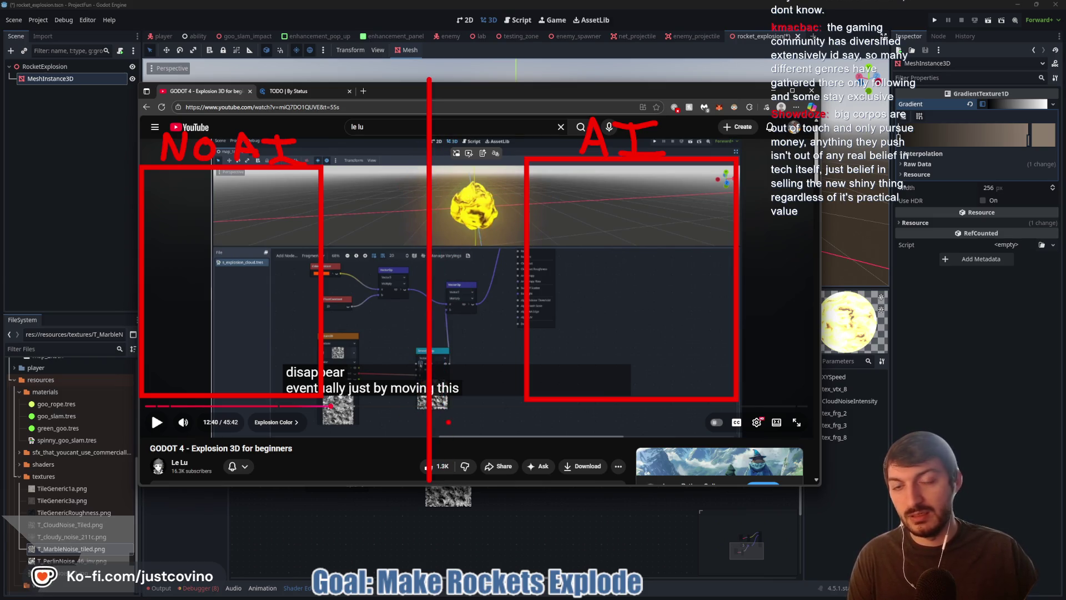
left_click_drag(532, 276, 432, 283)
left_click_drag(326, 285, 426, 283)
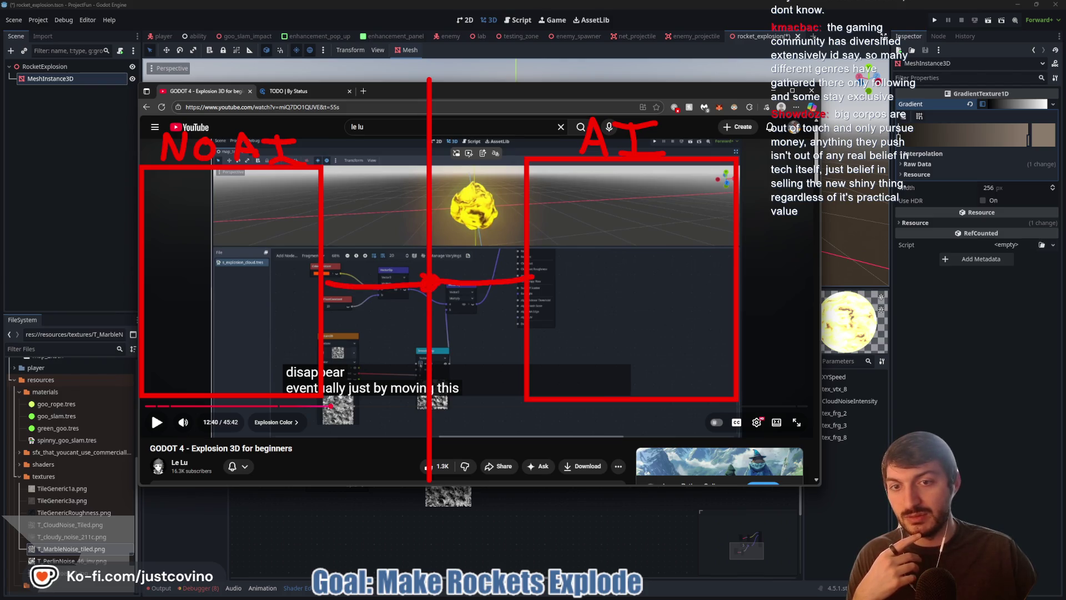
left_click(430, 282)
mouse_move(433, 284)
left_mouse_down()
mouse_move(444, 296)
mouse_move(423, 304)
left_mouse_up()
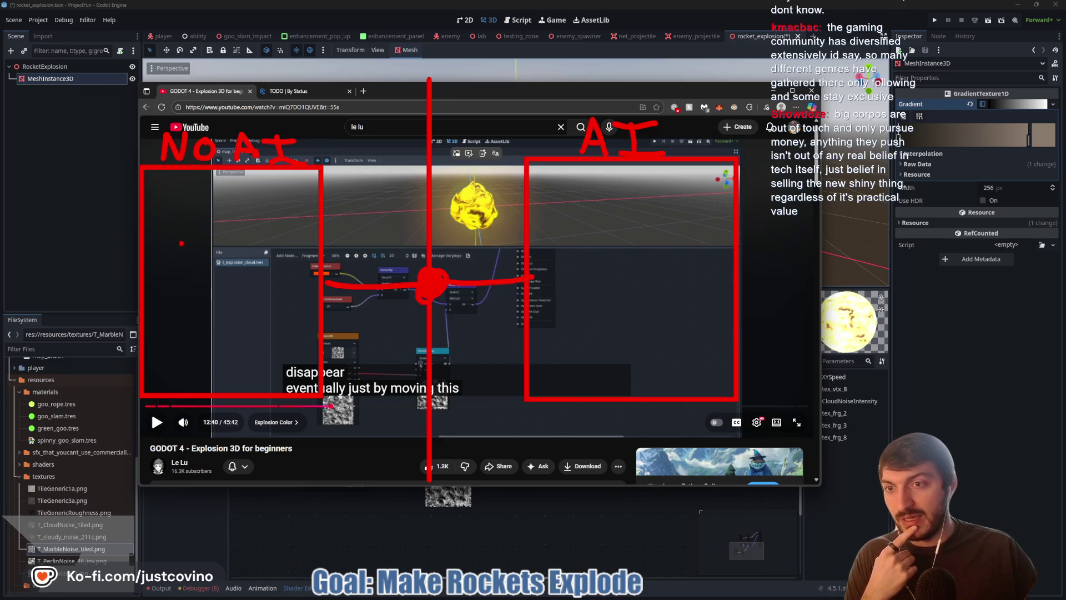
Step: Write a 'Games', 'Love', 'Passion' list inside the NO AI box
left_click_drag(181, 243, 154, 274)
mouse_move(221, 280)
left_mouse_down()
mouse_move(286, 286)
mouse_move(277, 296)
left_mouse_up()
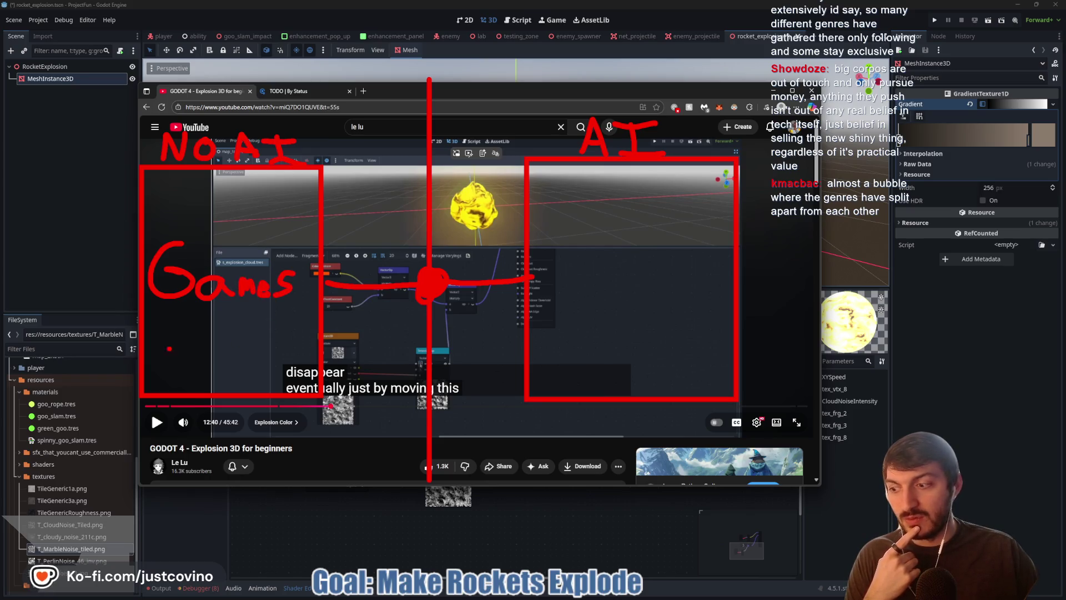
mouse_move(157, 332)
left_mouse_down()
mouse_move(205, 344)
mouse_move(261, 334)
mouse_move(263, 349)
left_mouse_up()
mouse_move(194, 354)
left_mouse_down()
mouse_move(198, 367)
mouse_move(221, 371)
mouse_move(256, 362)
mouse_move(257, 376)
mouse_move(315, 366)
left_mouse_up()
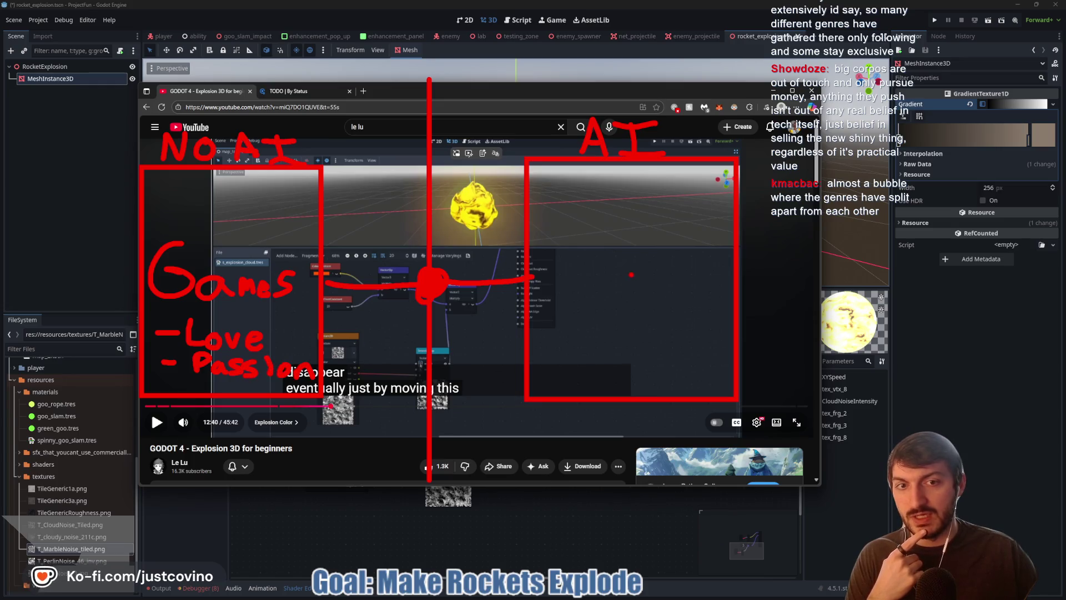
Step: Draw arrows from the AI box and from NO AI to AI, then erase all annotations
mouse_move(563, 408)
left_mouse_down()
mouse_move(414, 439)
mouse_move(343, 427)
mouse_move(339, 413)
left_mouse_up()
left_click_drag(368, 183, 522, 176)
mouse_move(509, 173)
left_mouse_down()
mouse_move(535, 192)
mouse_move(489, 210)
left_mouse_up()
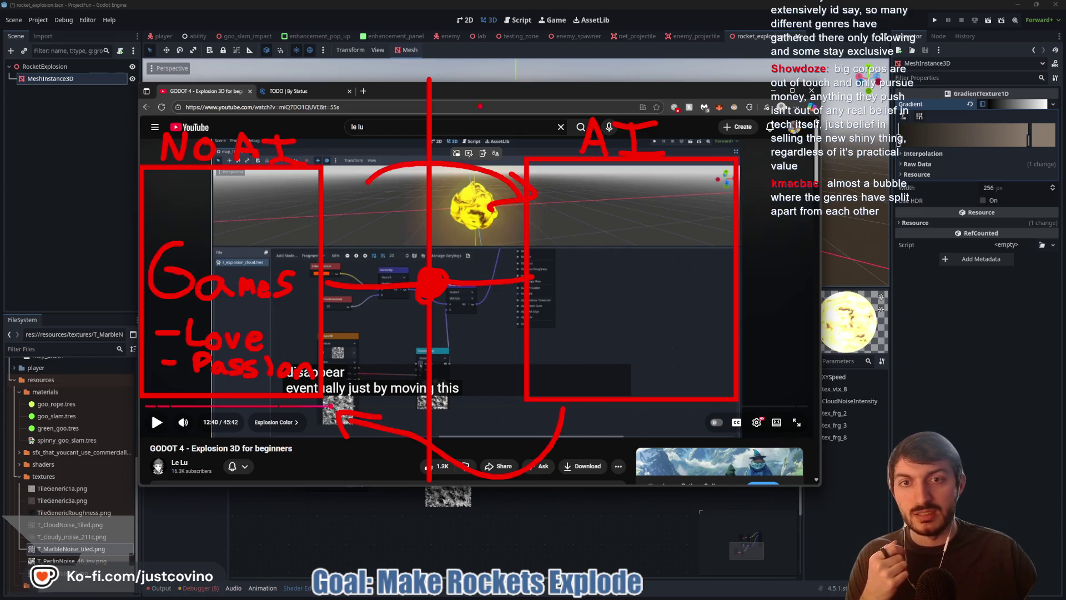
key("Escape")
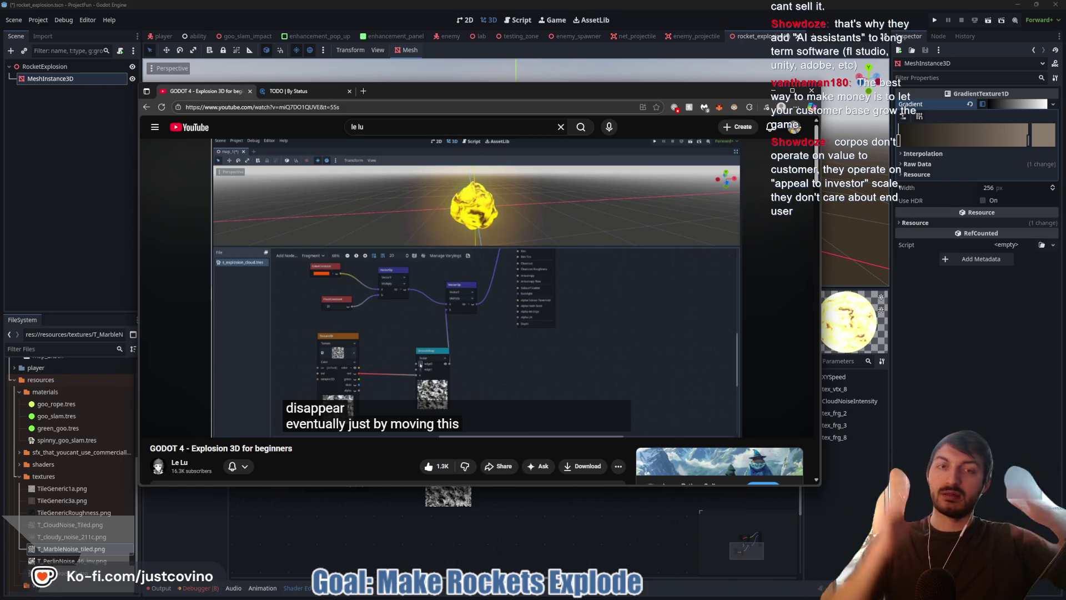
mouse_move(533, 375)
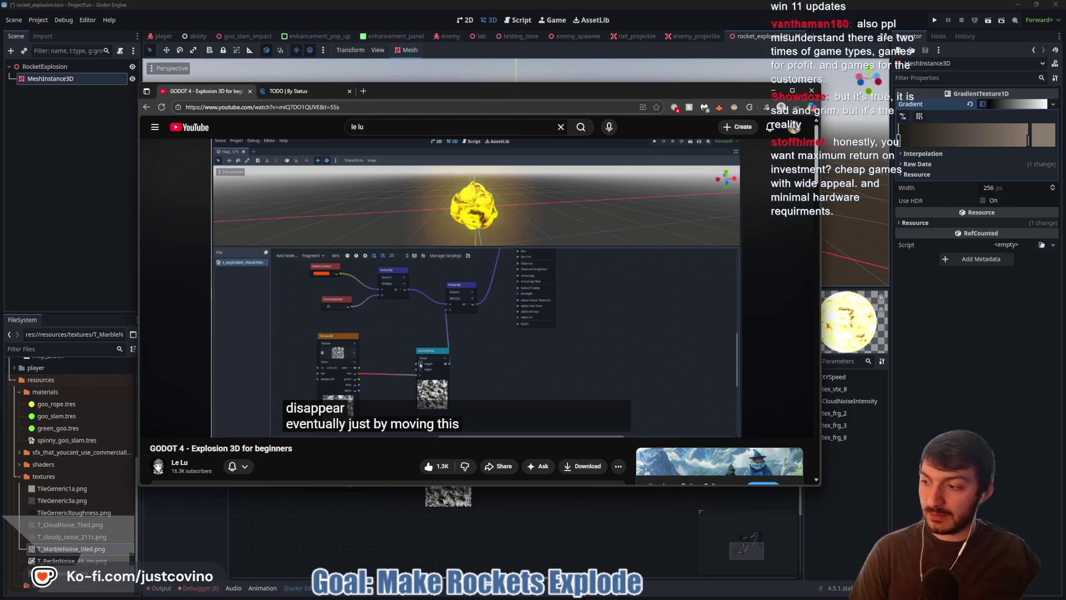
mouse_move(551, 216)
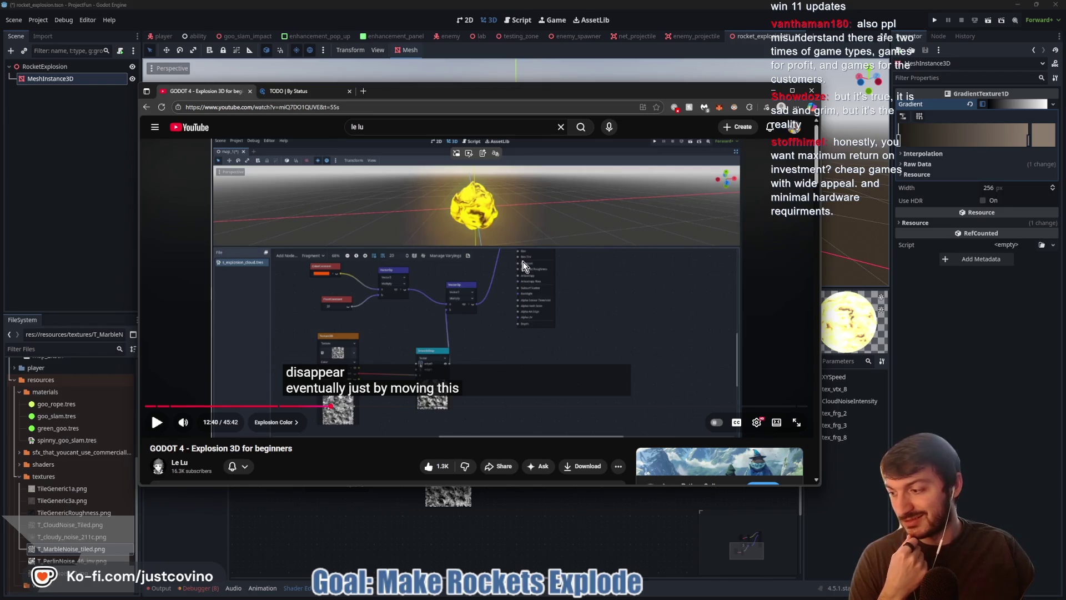
left_click(476, 285)
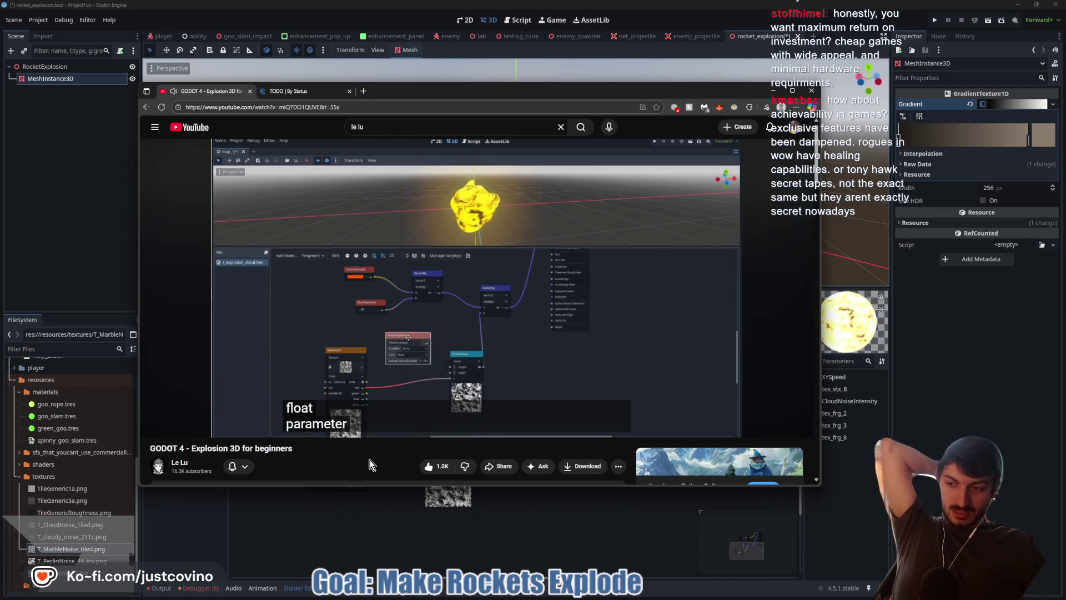
Step: Pause the tutorial where the new float parameter node appears in the graph
key("space")
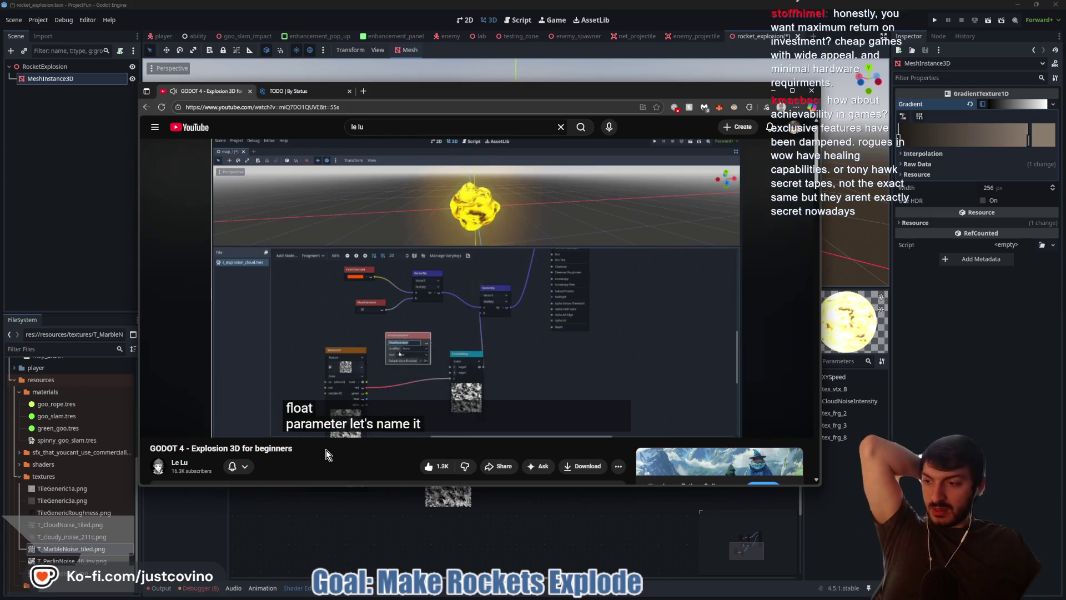
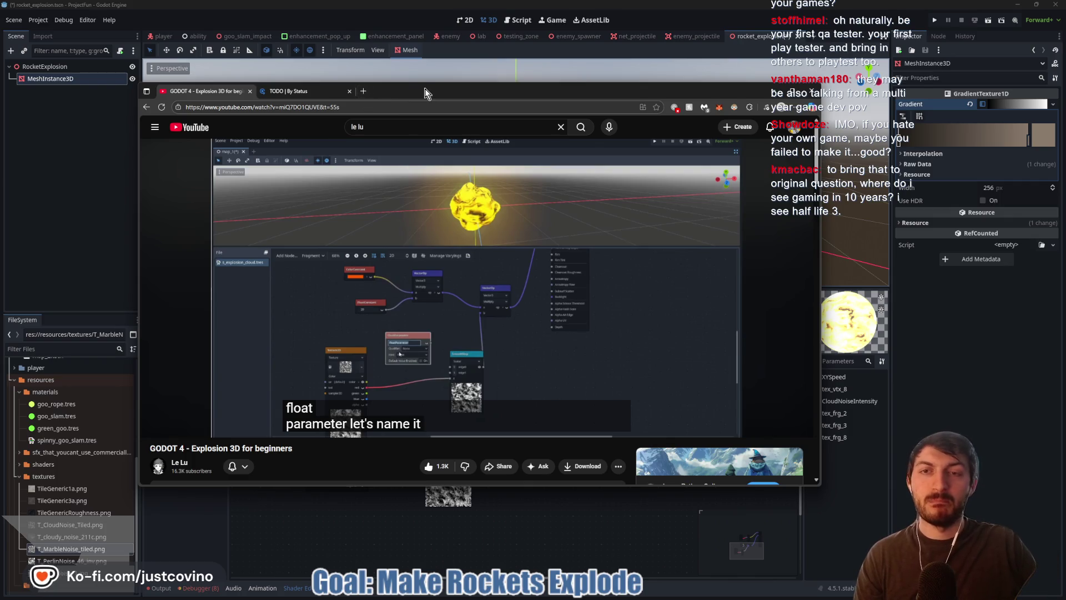
Step: Open itch.io in a new browser tab and browse the Freedom Forge Studios game listings
left_click(363, 91)
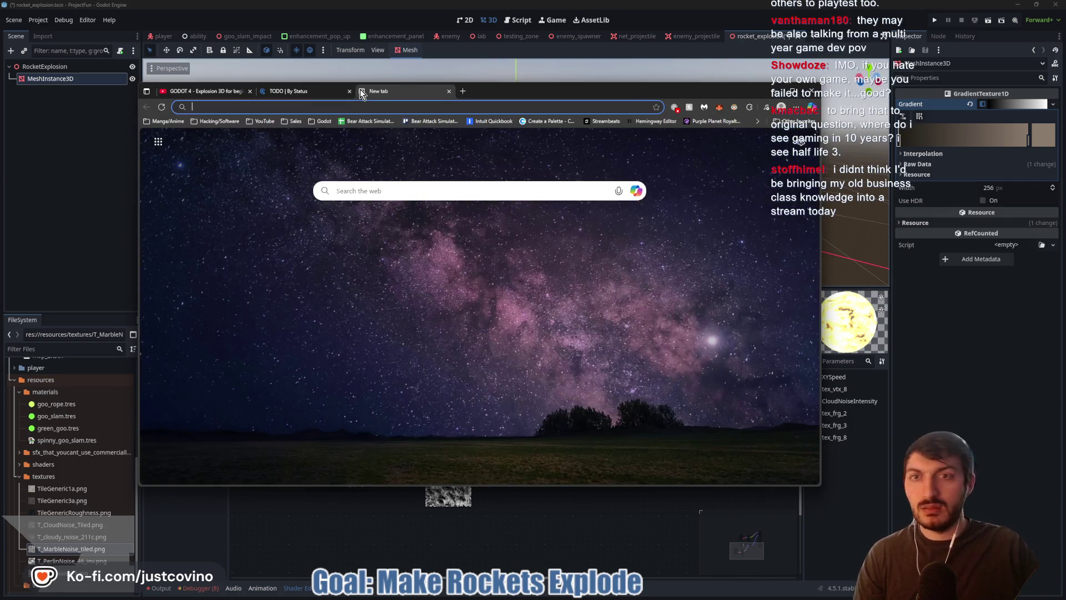
type("itch")
key("Return")
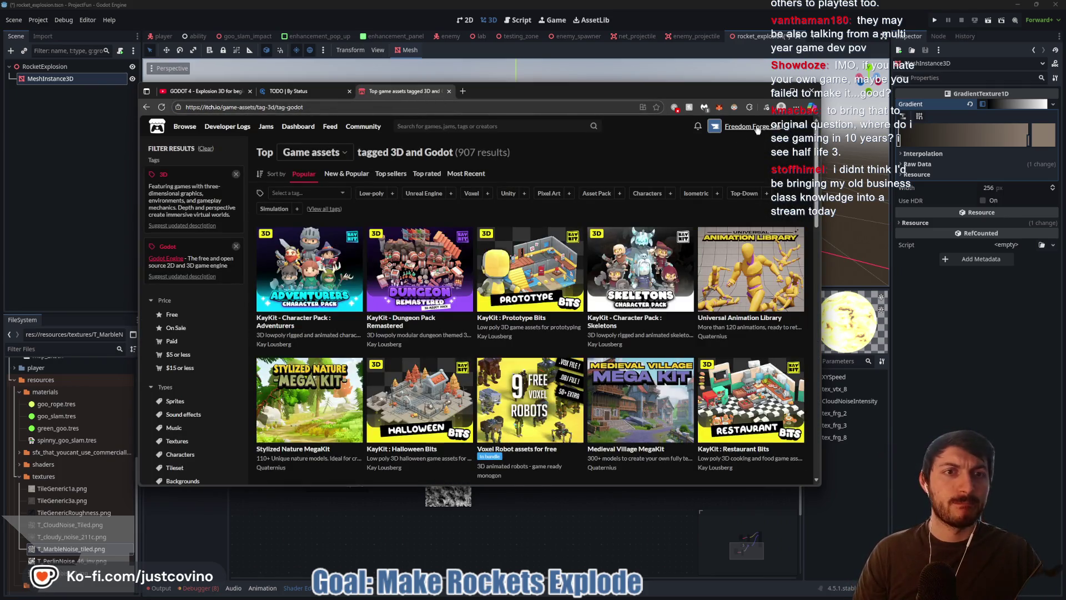
scroll(423, 250, "down", 10)
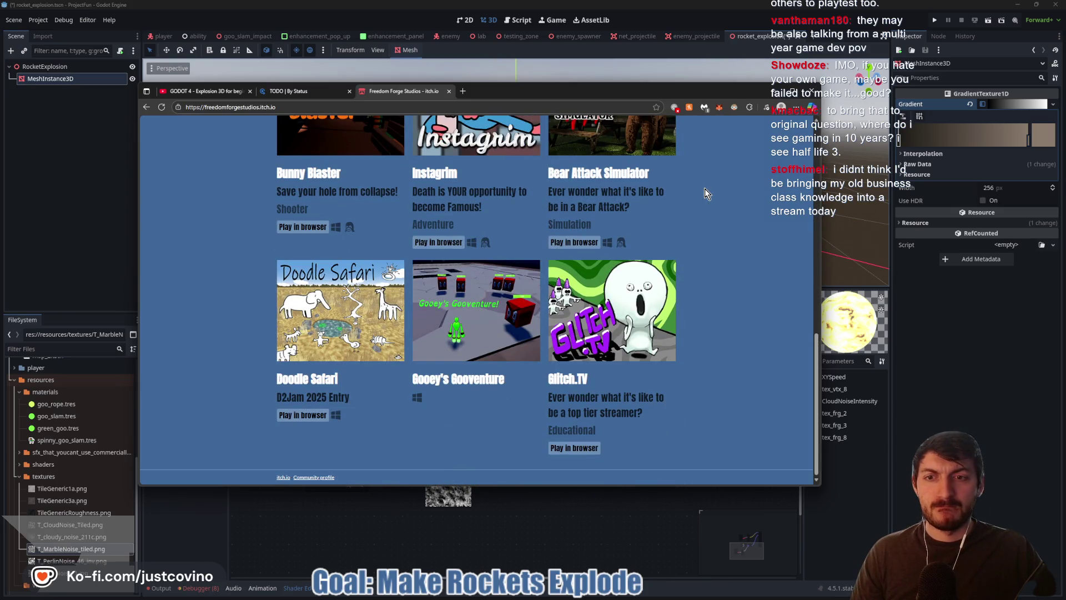
scroll(721, 197, "up", 2)
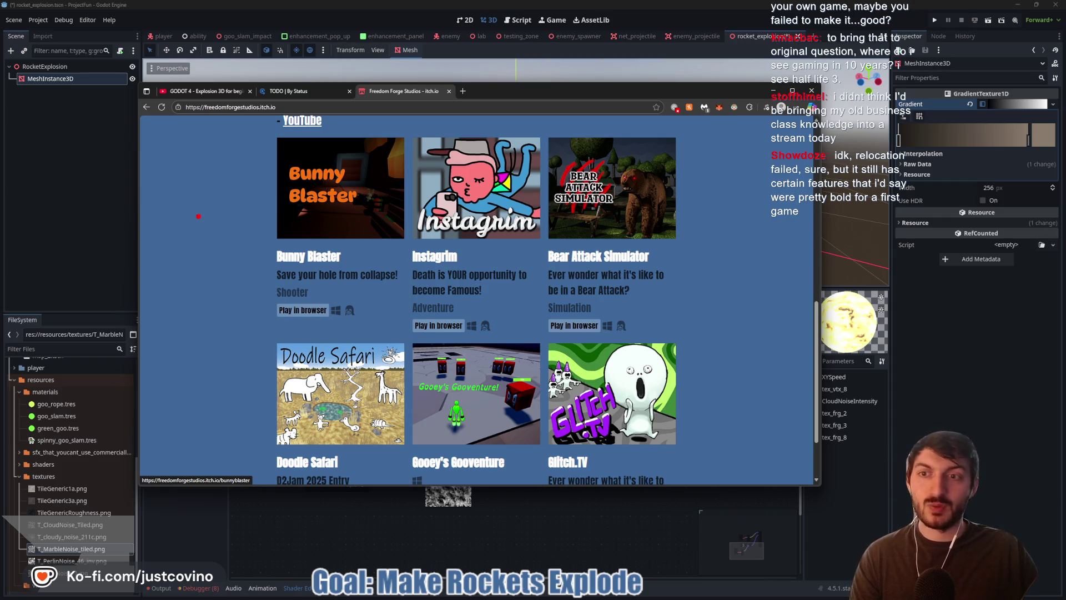
mouse_move(161, 211)
left_mouse_down()
mouse_move(145, 364)
mouse_move(252, 359)
mouse_move(253, 194)
mouse_move(162, 205)
left_mouse_up()
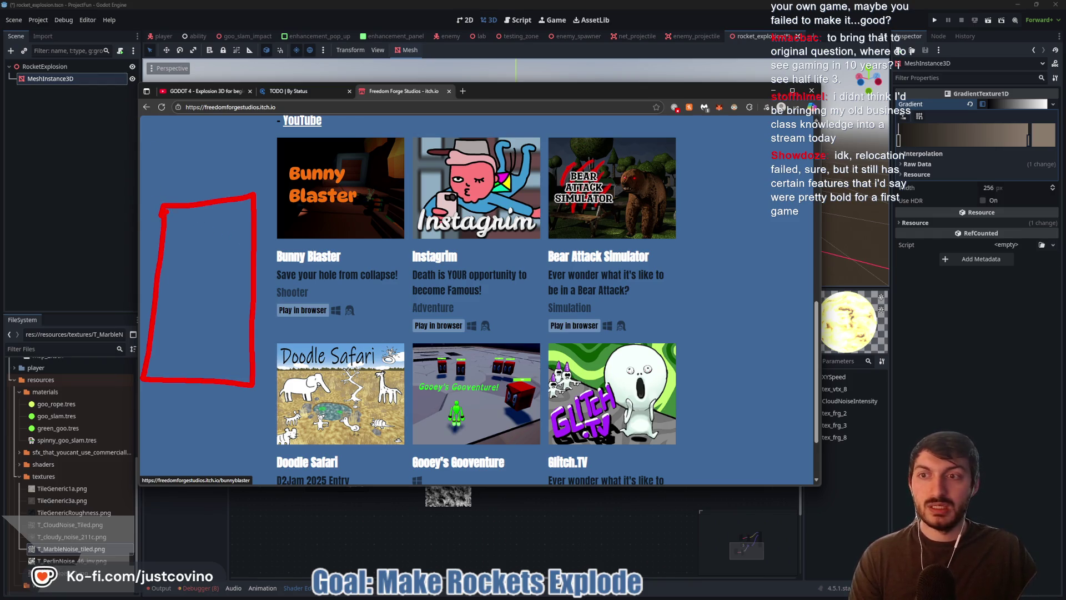
left_click_drag(162, 204, 185, 159)
left_click_drag(191, 139, 248, 182)
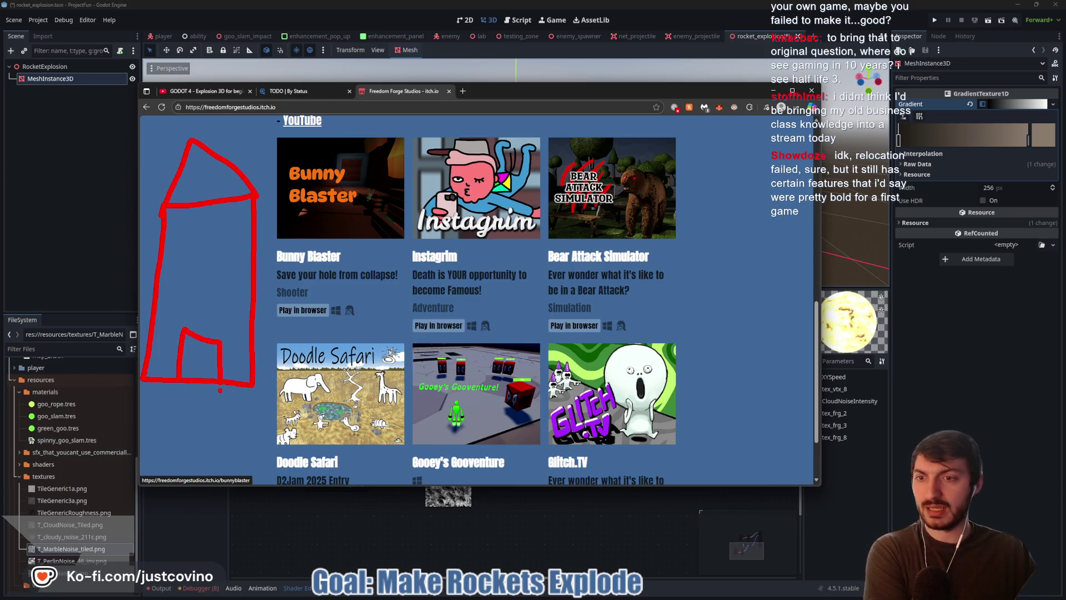
key("ctrl+z")
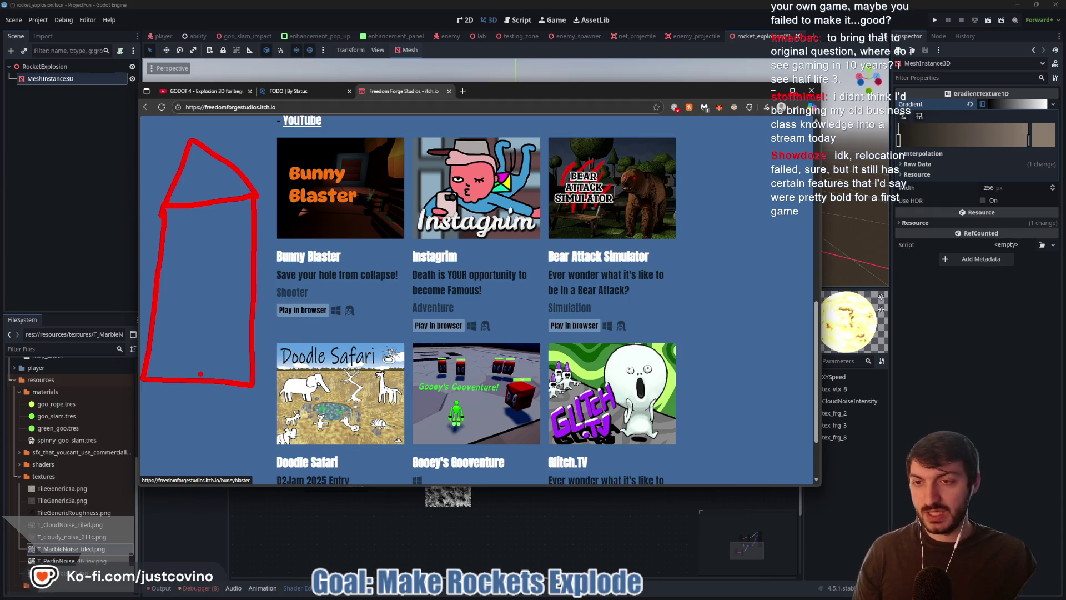
mouse_move(125, 193)
left_mouse_down()
mouse_move(139, 280)
mouse_move(111, 272)
left_mouse_up()
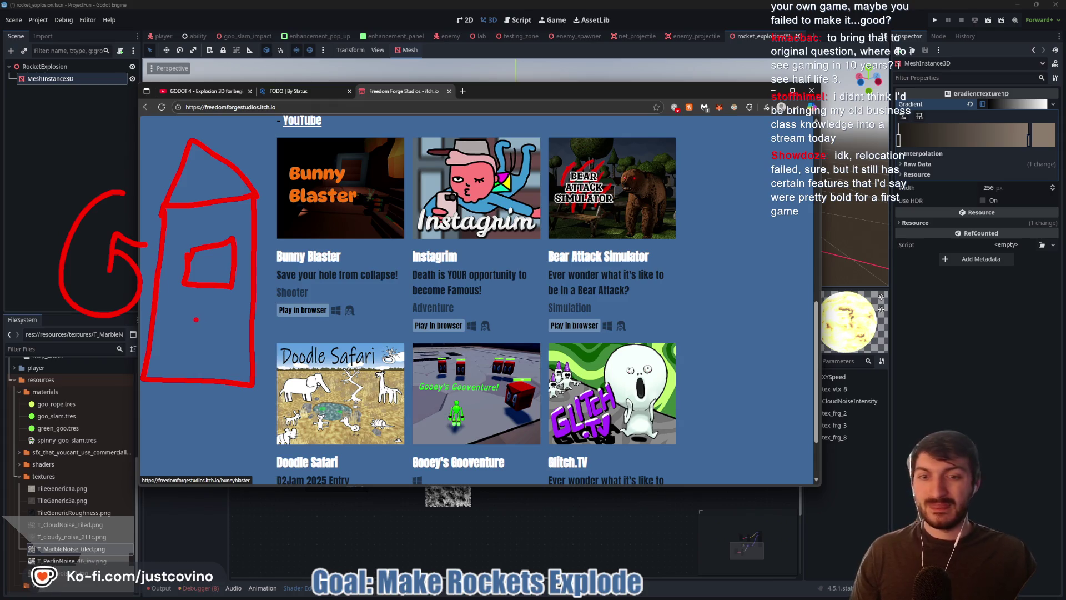
key("Escape")
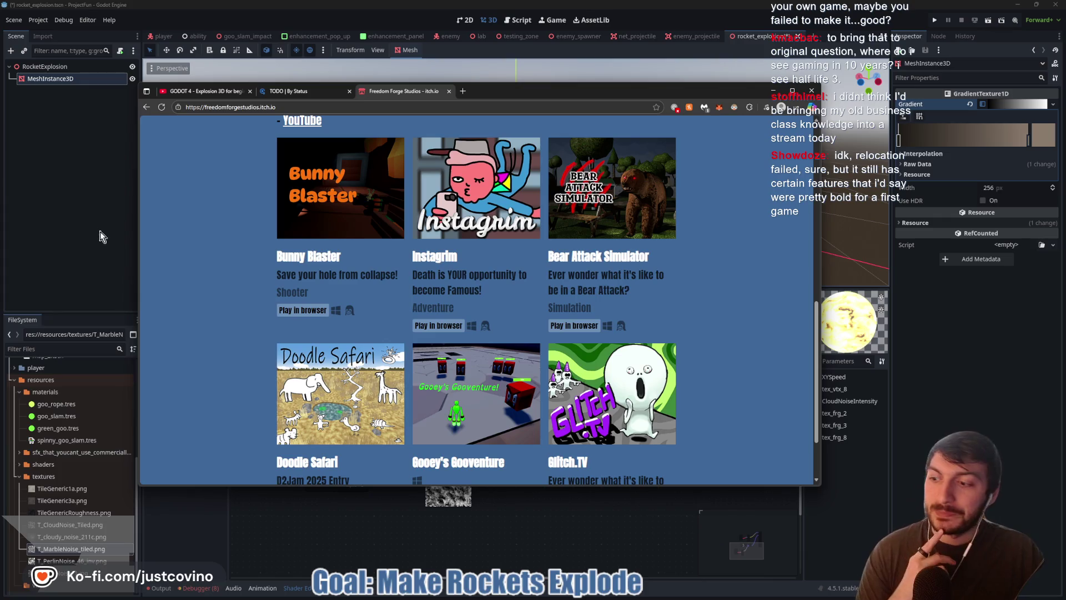
Step: Bring the browser back in front of Godot and close the itch.io tab
left_click(95, 205)
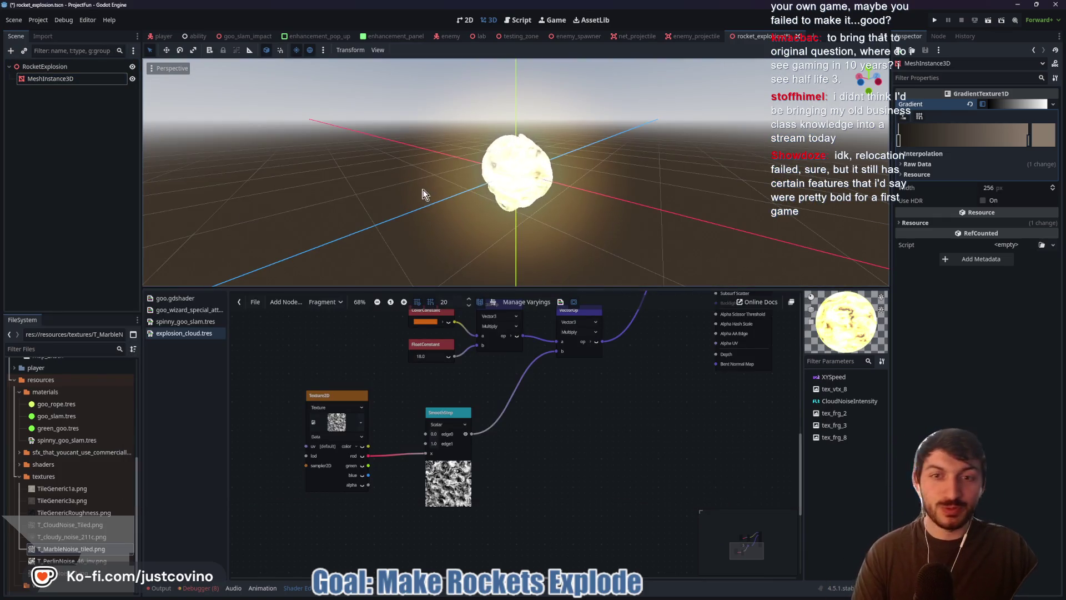
left_click(599, 595)
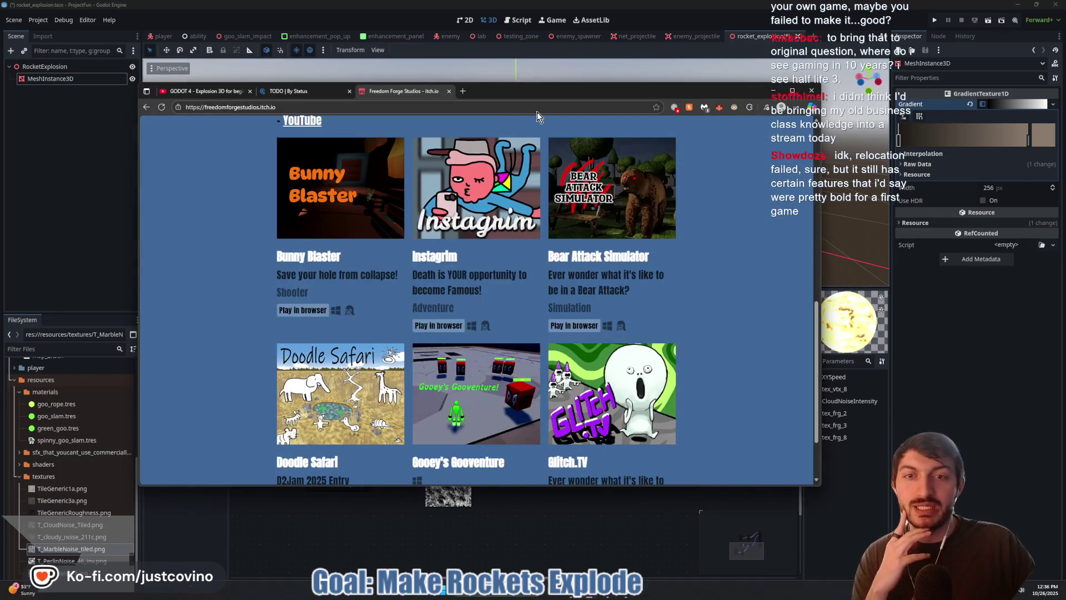
scroll(500, 250, "up", 10)
scroll(389, 236, "up", 2)
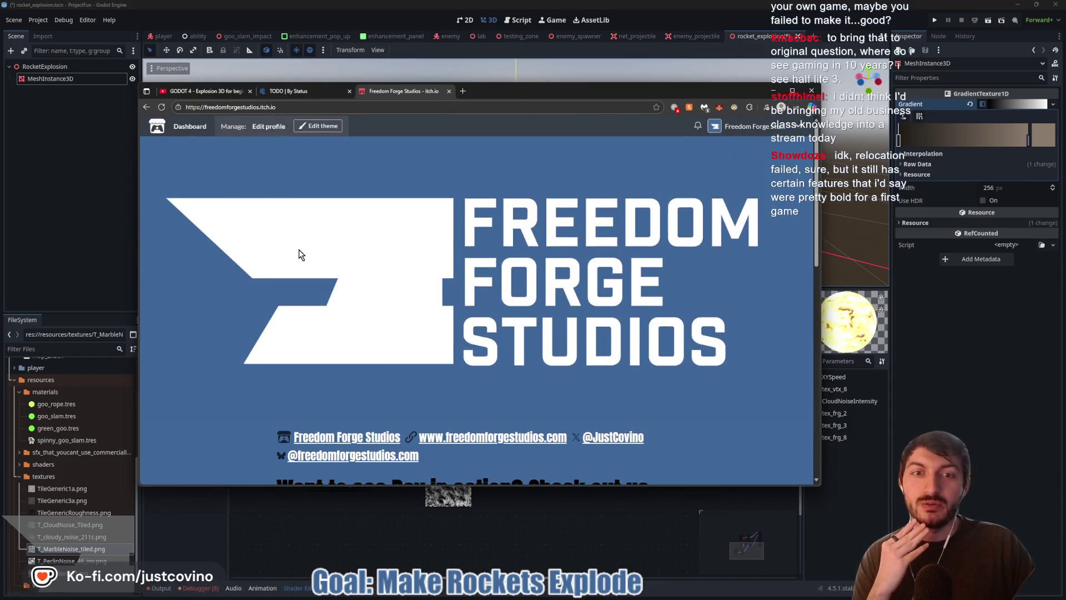
left_click(449, 91)
Step: Replay the explosion tutorial full screen, then back in Godot move the Texture2D node lower left
left_click(391, 281)
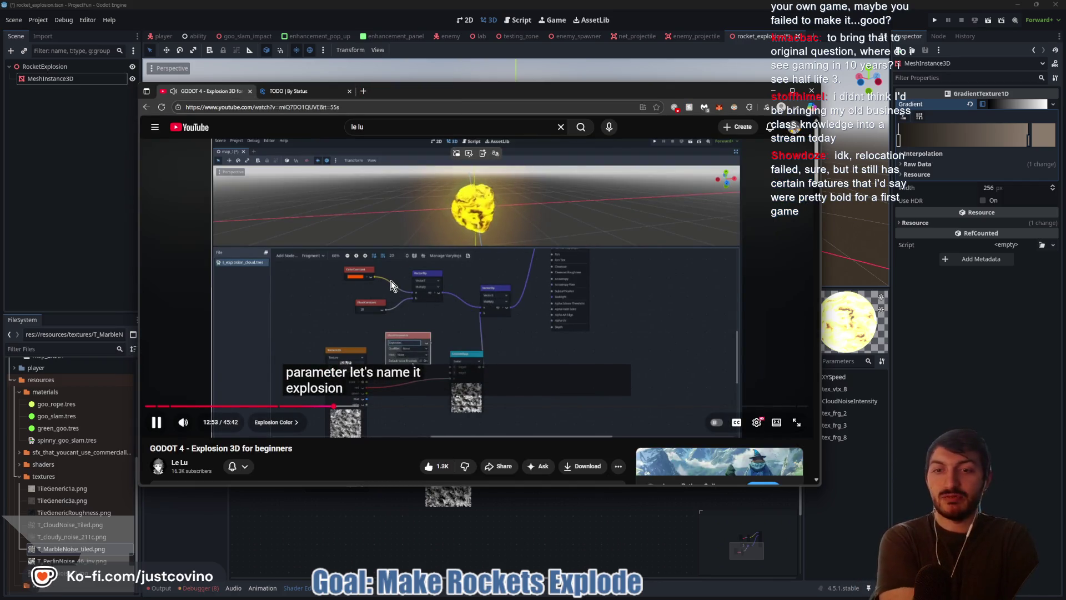
left_click(514, 292)
left_click(478, 311)
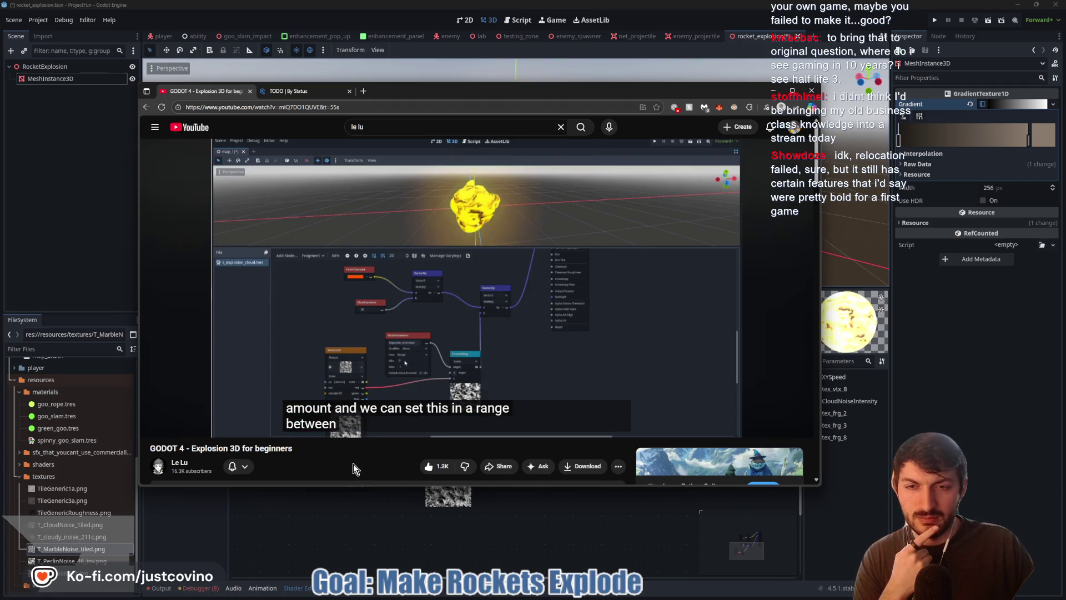
double_click(650, 383)
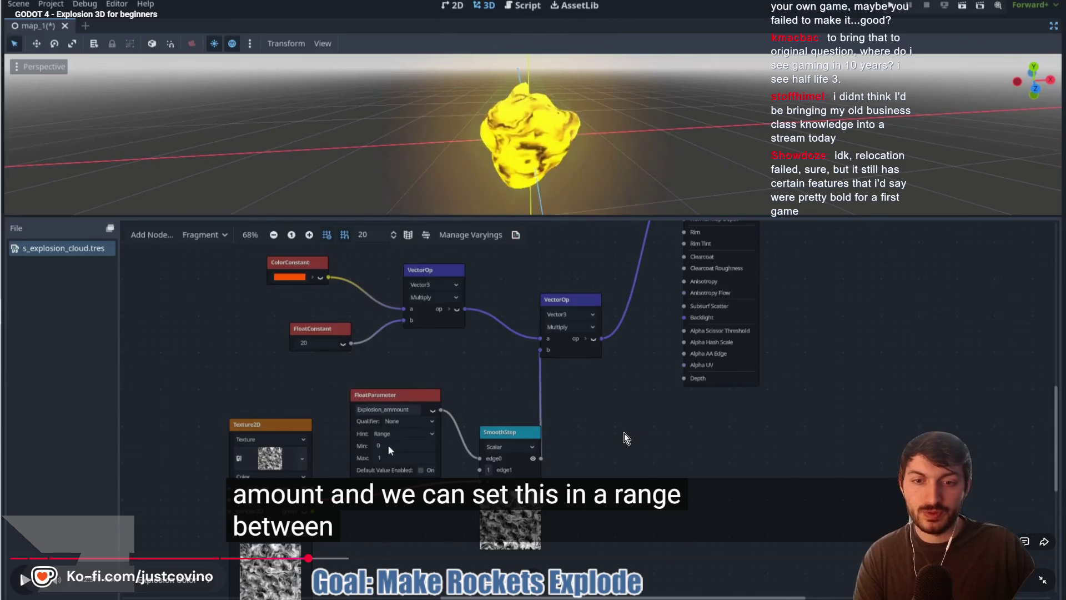
key("Escape")
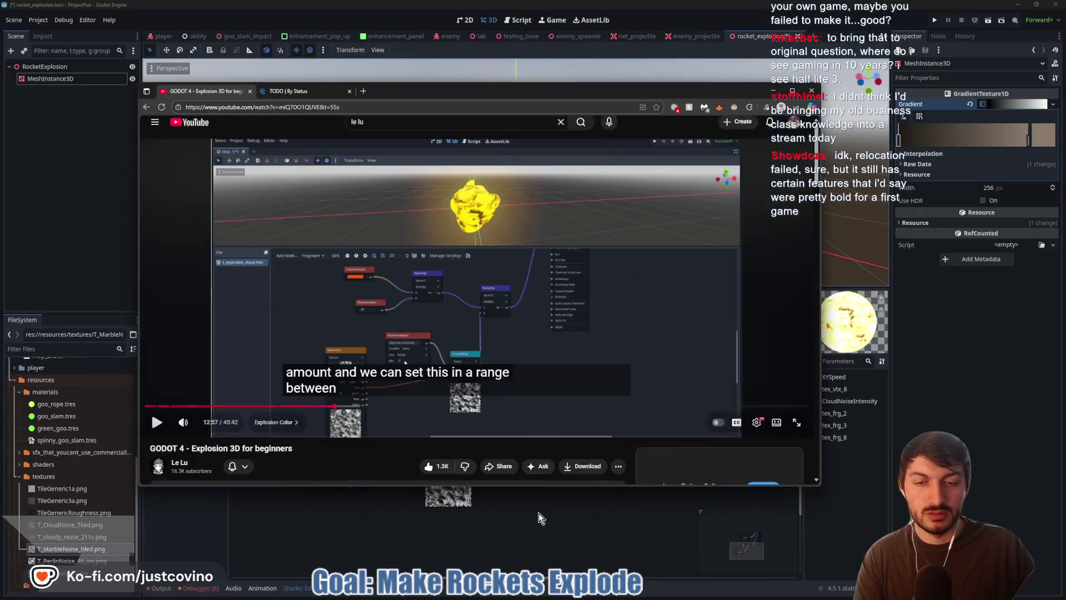
key("alt+Tab")
left_click_drag(345, 398, 271, 442)
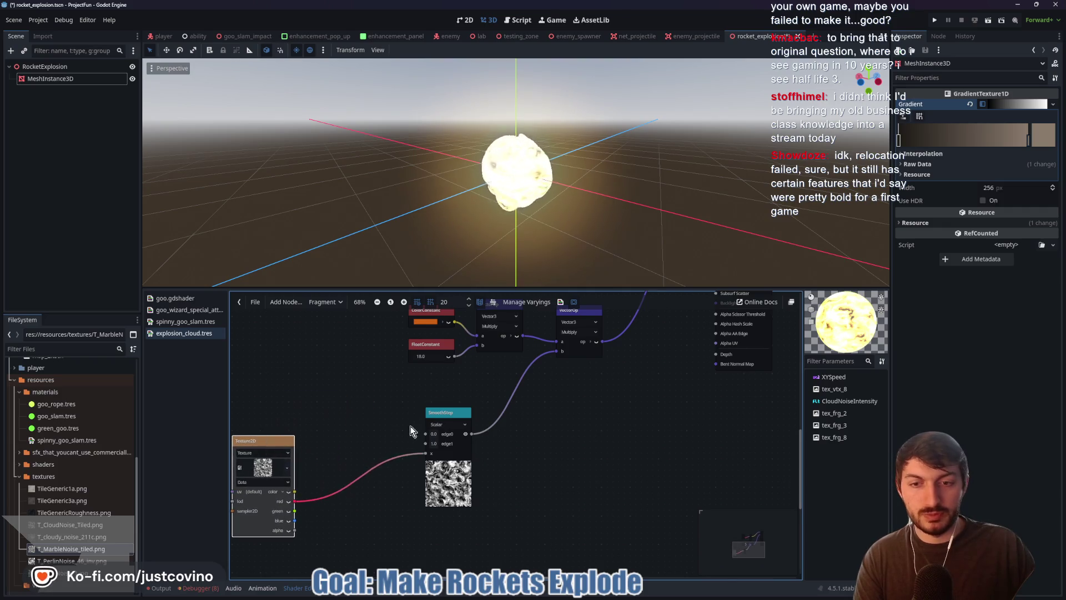
Step: Add a FloatParameter node feeding SmoothStep's edge0 and set its hint to Range
left_click_drag(424, 434, 361, 407)
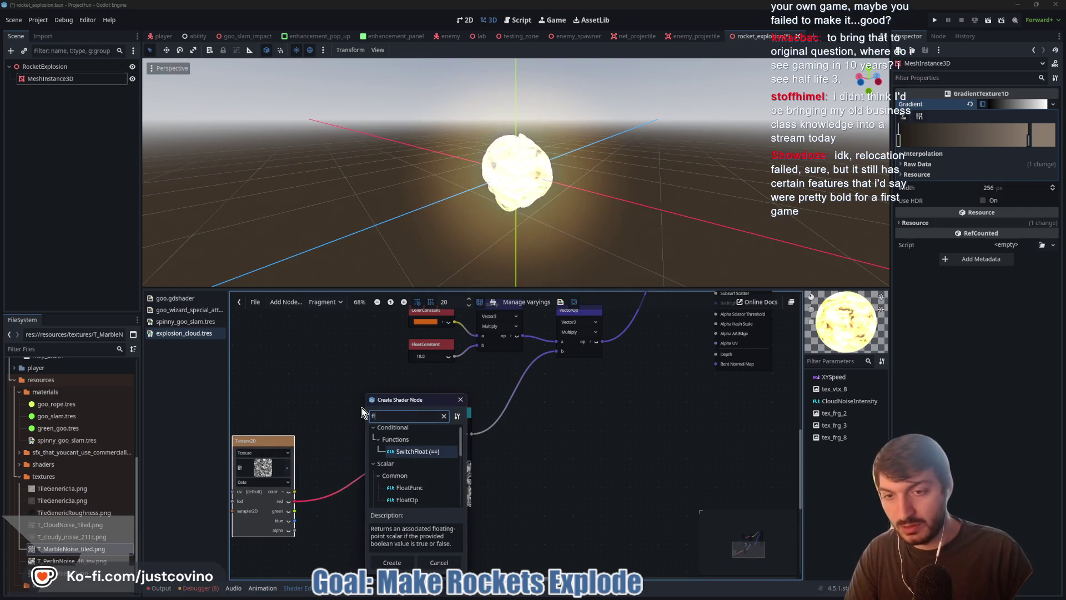
key("Escape")
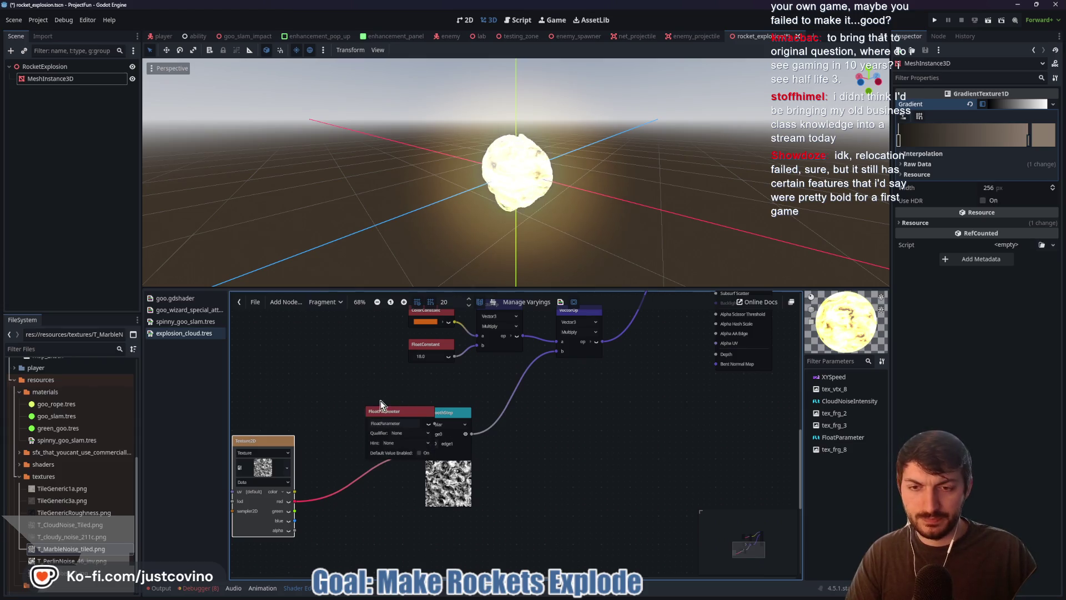
left_click_drag(393, 412, 339, 378)
left_click(365, 400)
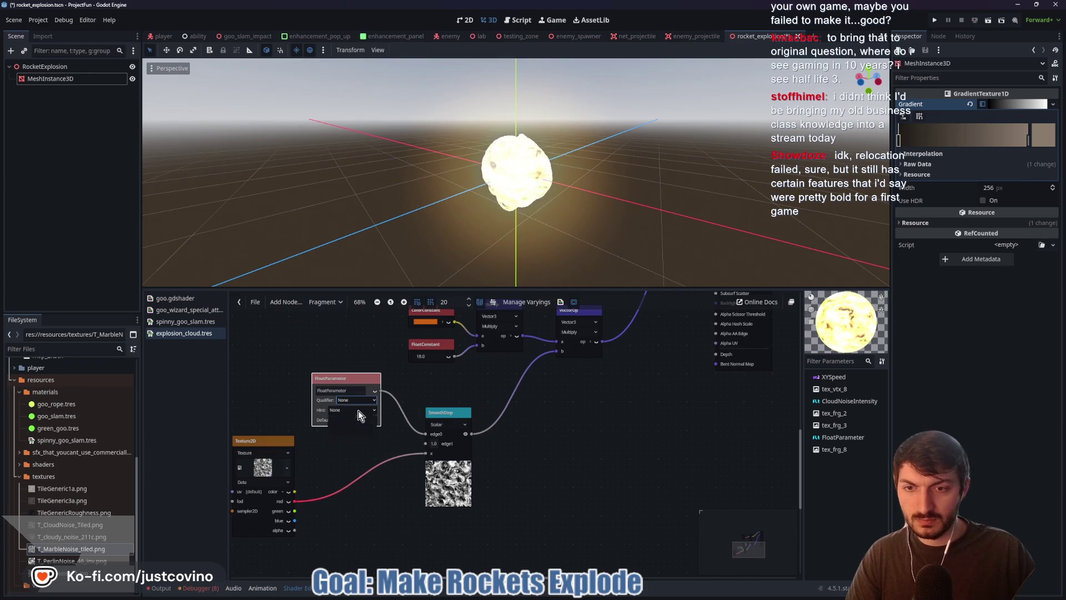
left_click(362, 427)
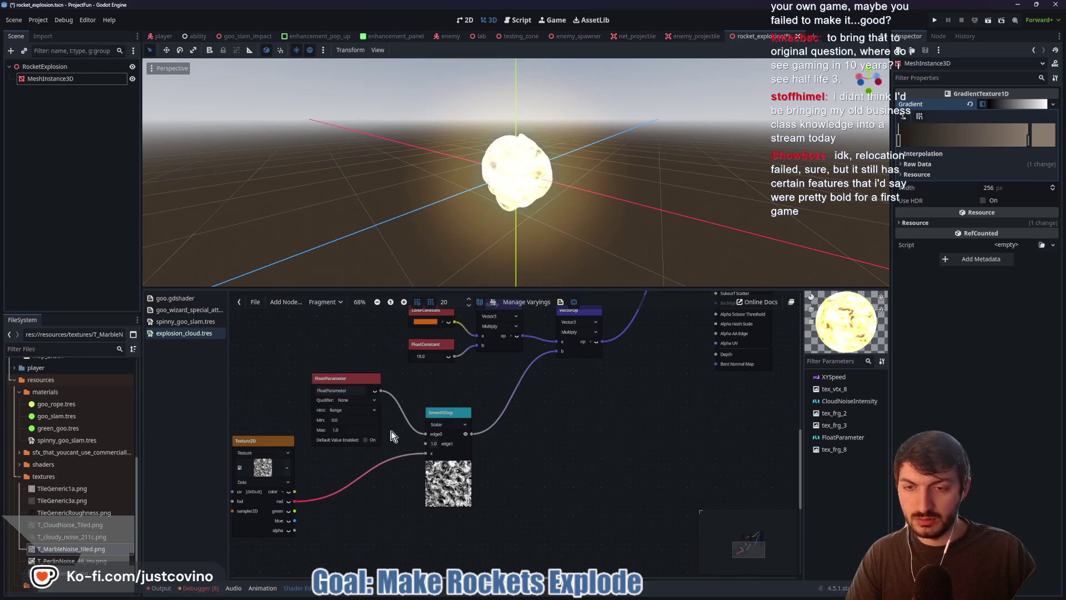
scroll(430, 436, "up", 2)
scroll(428, 438, "down", 1)
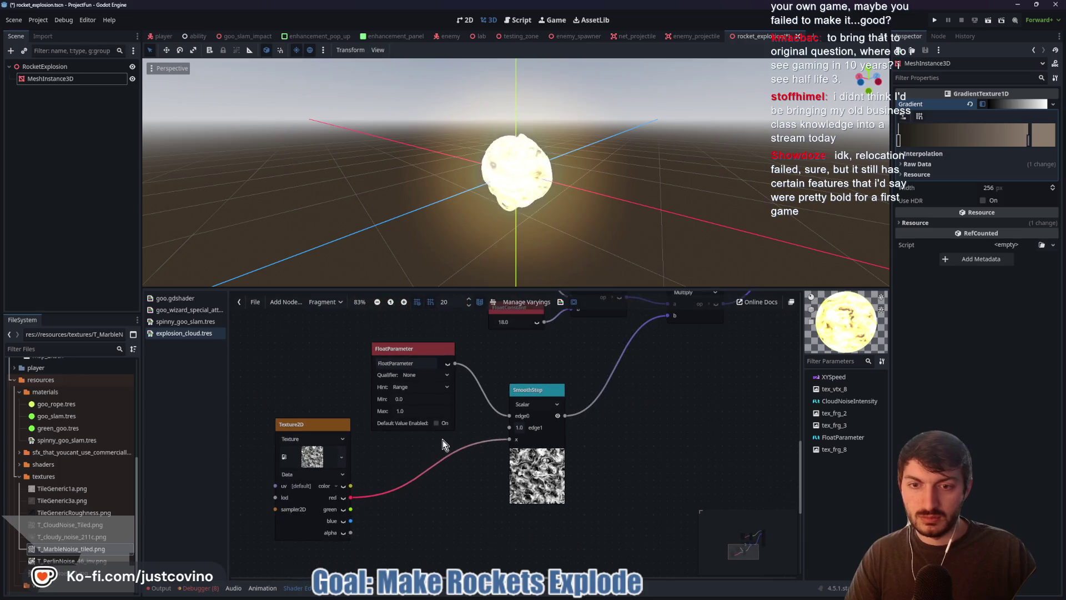
Step: Rename the parameter to 'ExplosionAmount' and reposition it down-left near the colour nodes
double_click(426, 361)
type("Explosi")
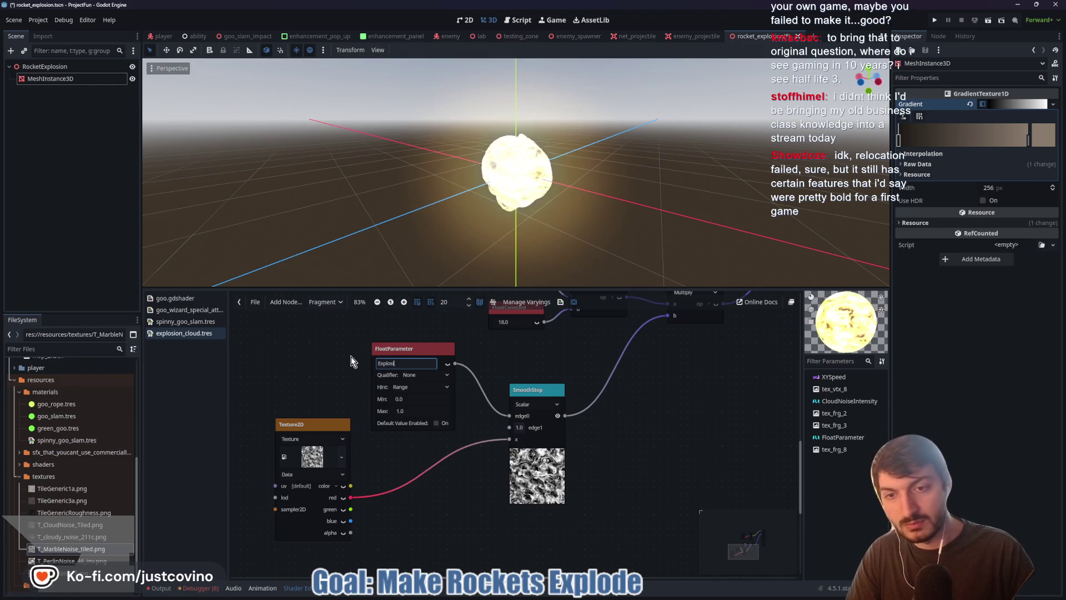
type("onAmount")
key("Return")
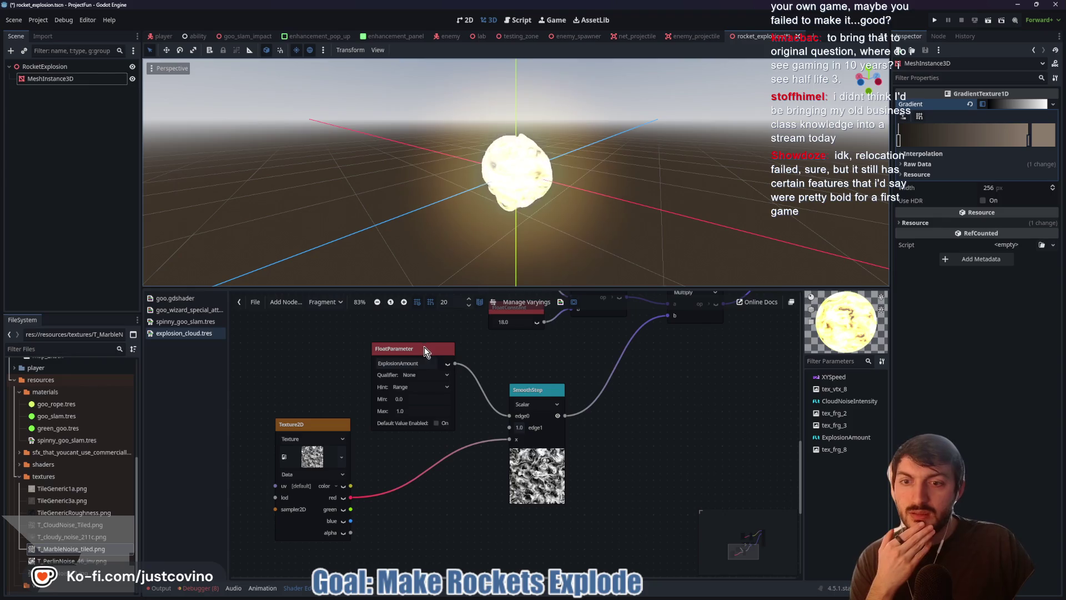
left_click_drag(425, 347, 423, 333)
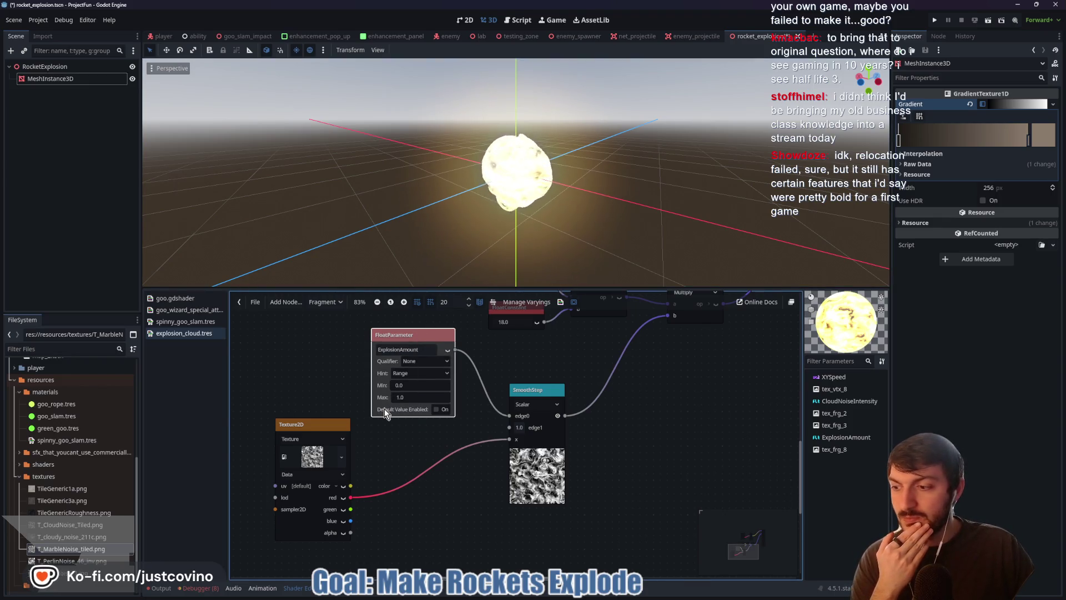
left_click_drag(397, 441, 444, 428)
left_click_drag(435, 375, 401, 396)
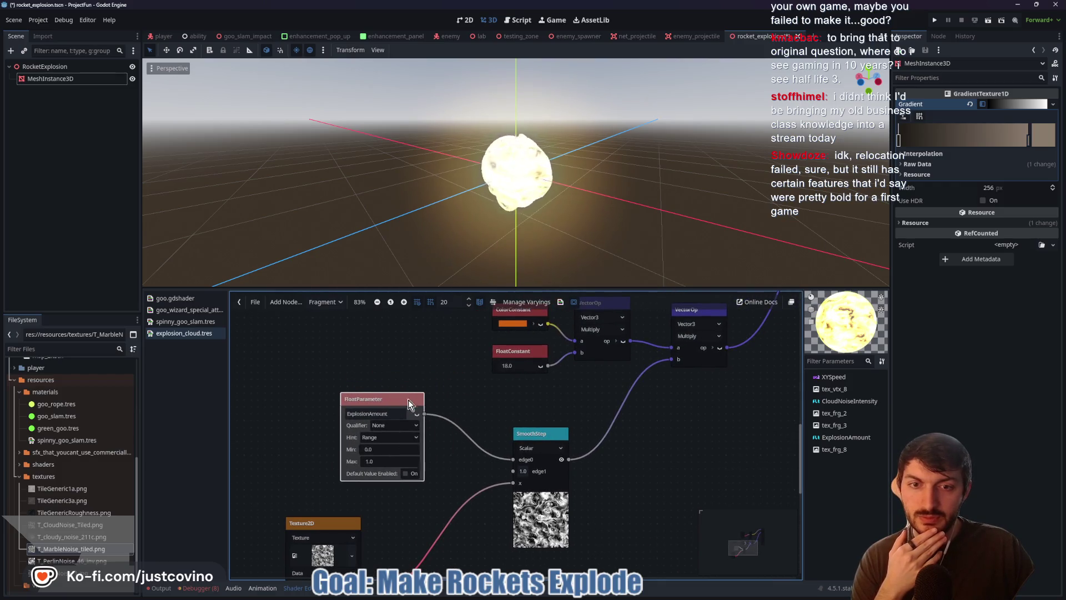
Step: Check the tutorial video, then return to Godot and save the explosion scene
left_click(587, 595)
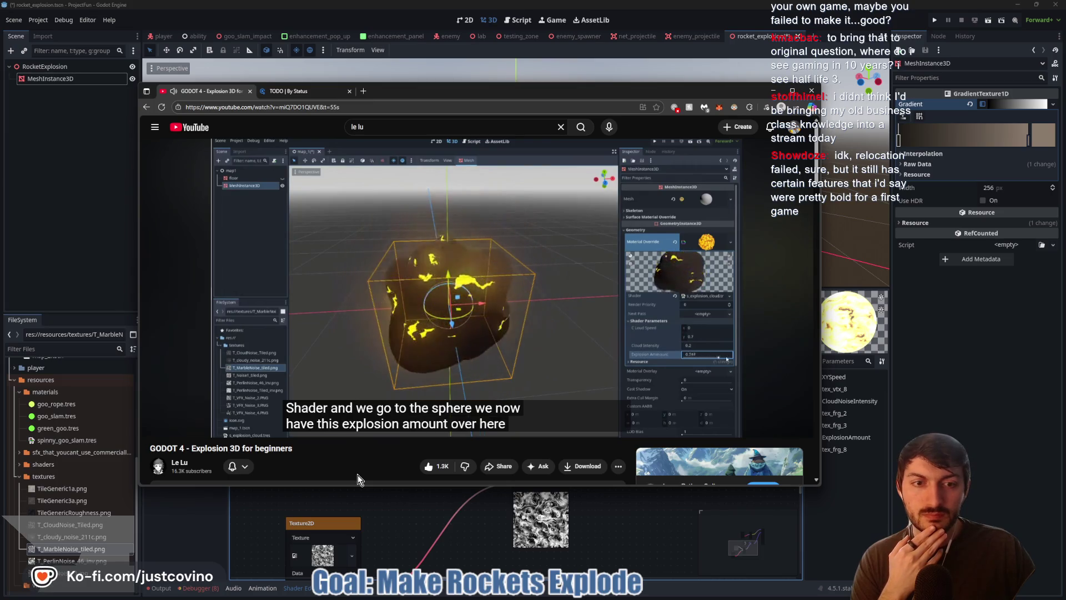
left_click(398, 298)
left_click(641, 528)
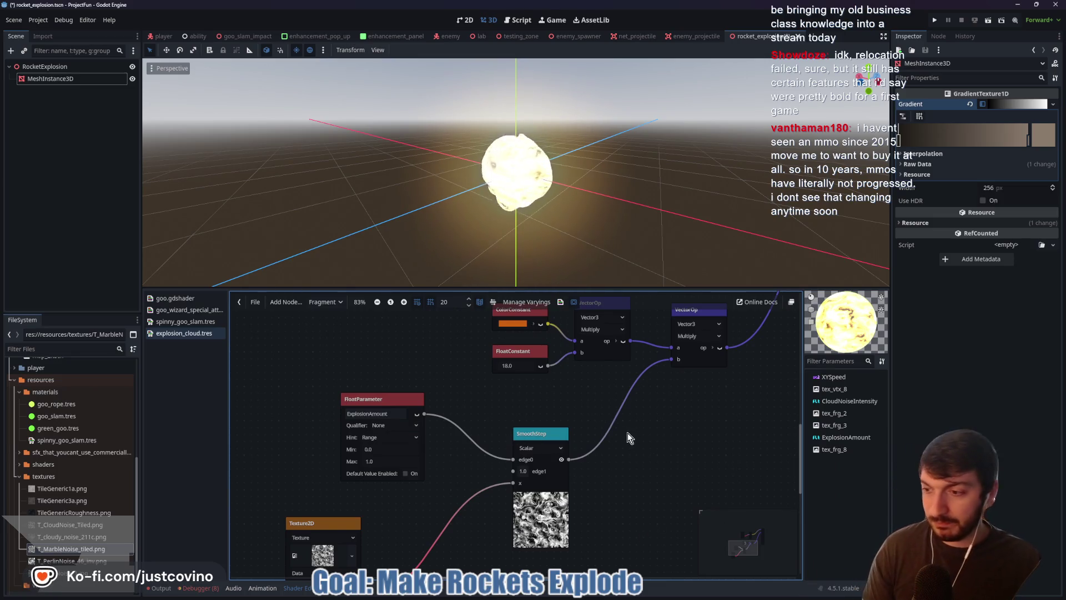
key("ctrl+s")
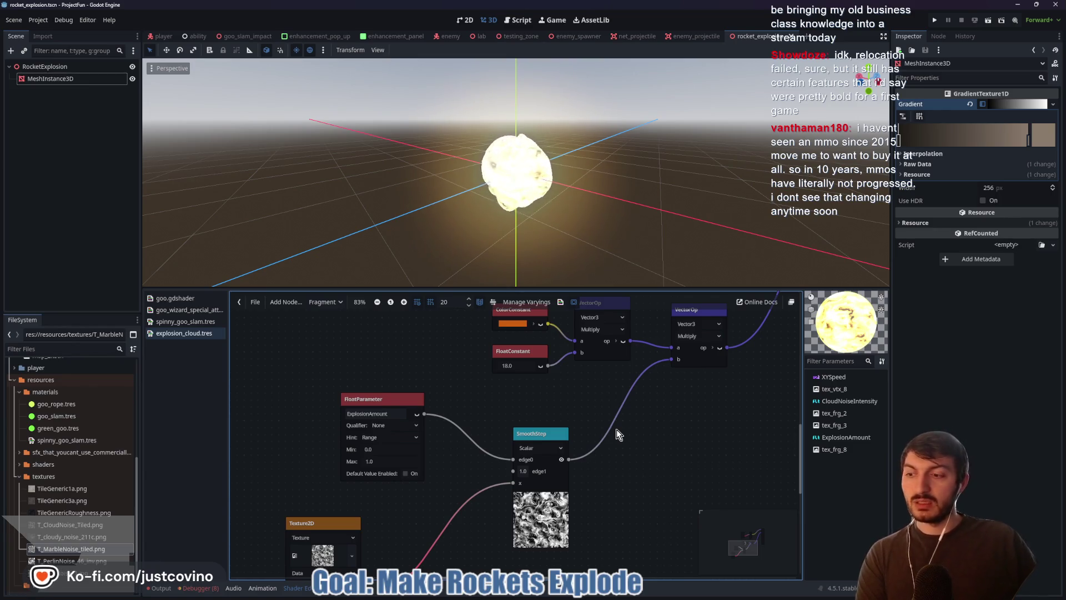
Step: Select RocketExplosion, then MeshInstance3D to reveal its Explosion Amount shader parameter
left_click(71, 67)
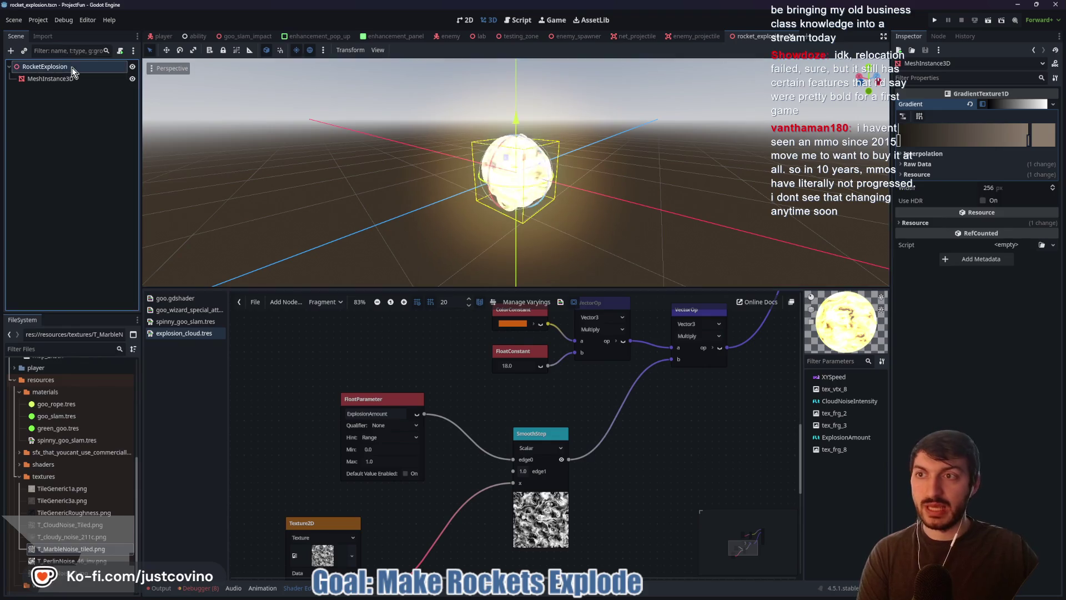
left_click(48, 80)
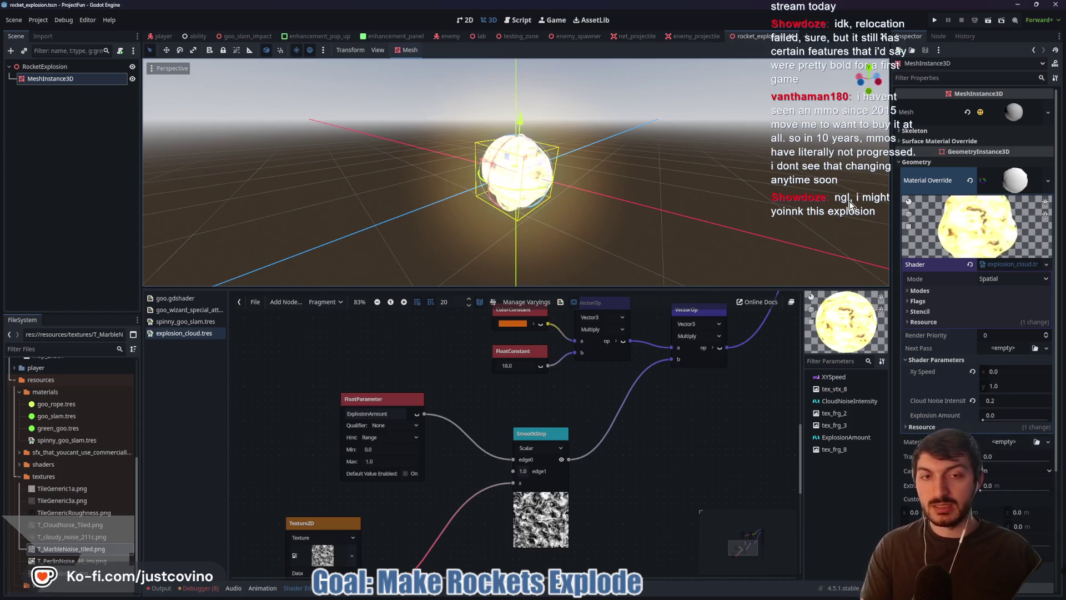
Step: Bring up the Explosion 3D tutorial and select its page web address
left_click(594, 594)
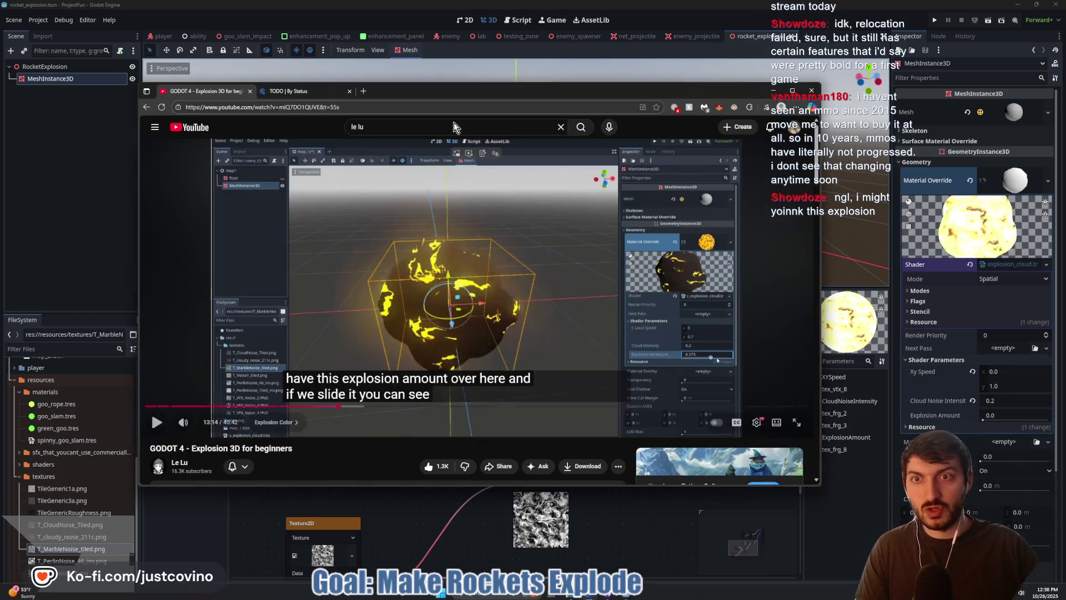
left_click(387, 108)
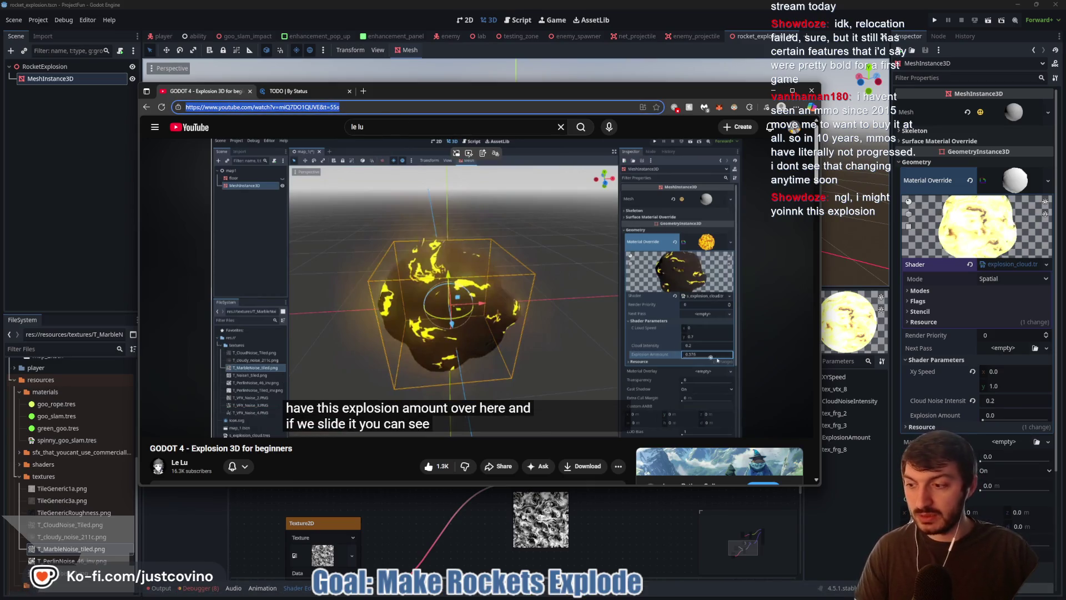
left_click(955, 461)
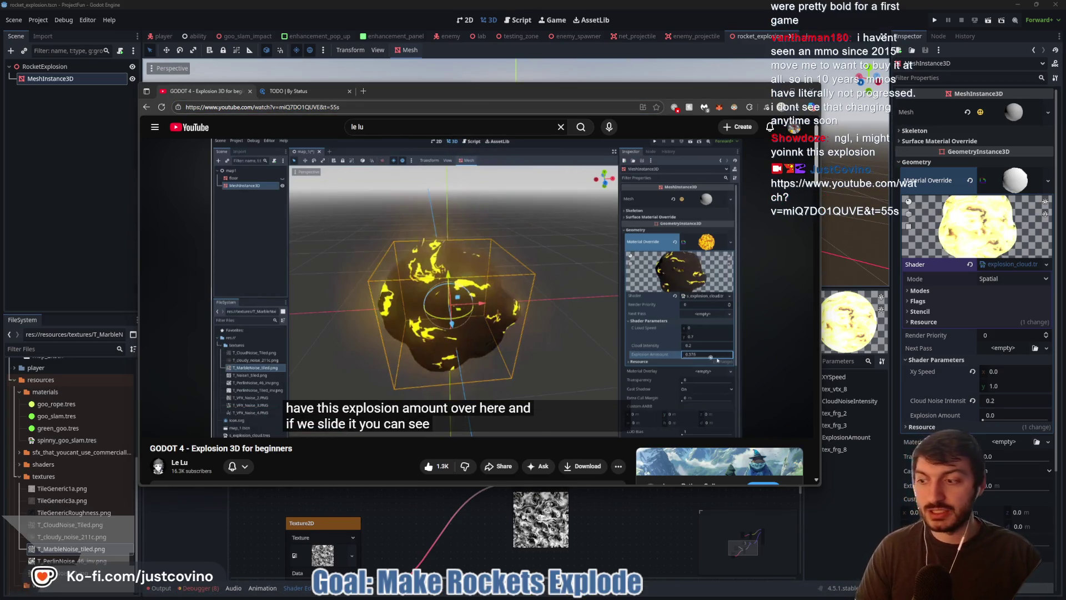
Step: Back in Godot, reselect MeshInstance3D and enlarge the 3D view above the shader graph
mouse_move(154, 270)
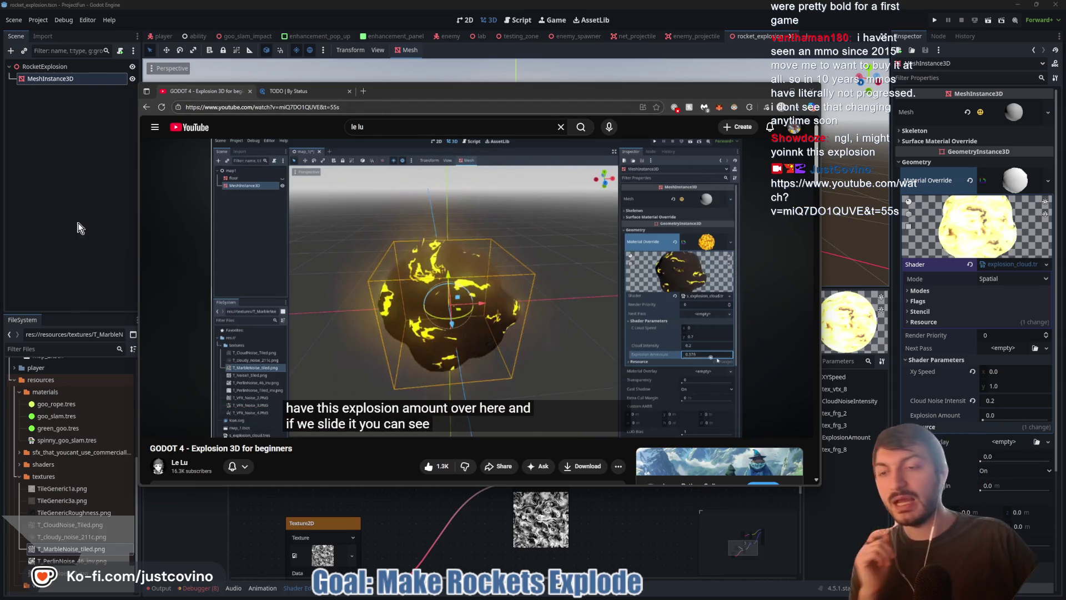
left_click(79, 230)
left_click(56, 81)
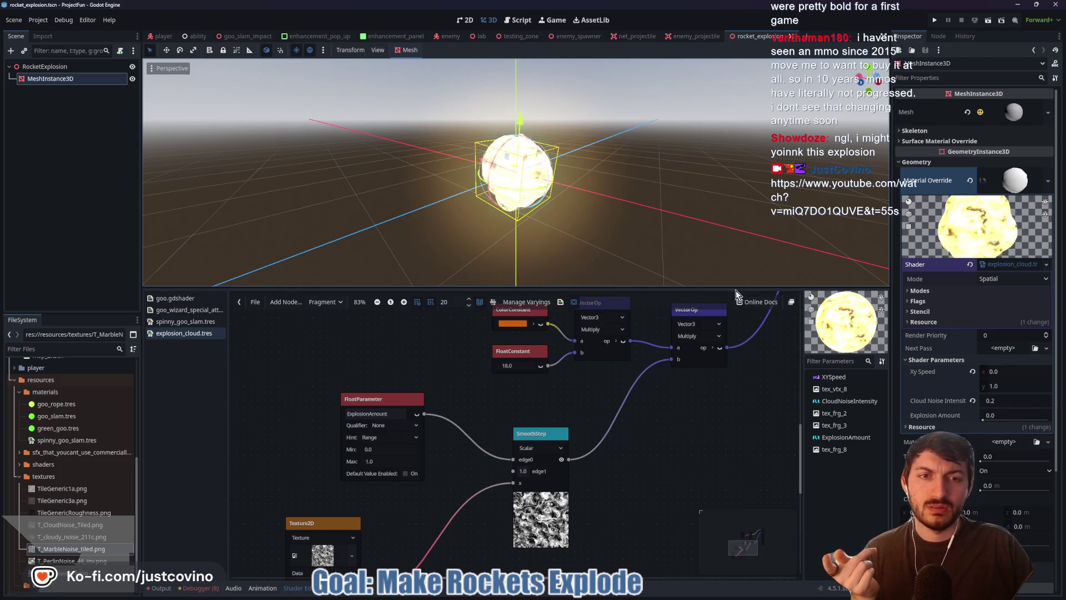
left_click_drag(732, 288, 735, 362)
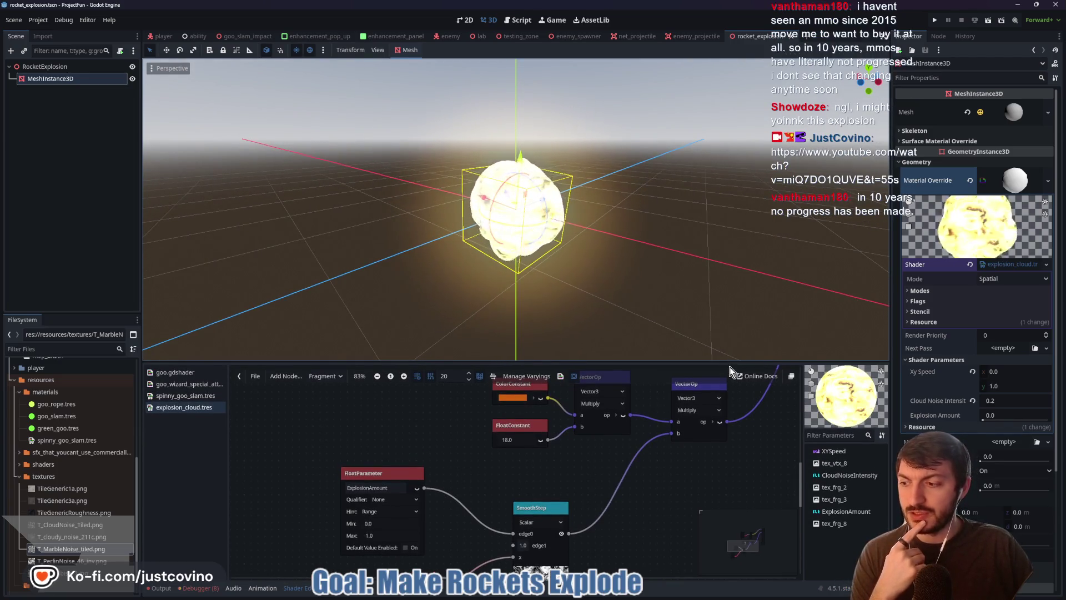
Step: Slide Explosion Amount through about 0.5, 0.84 and toward 1.0, orbiting to watch the sphere dissolve
left_click(986, 421)
left_click_drag(985, 420, 1060, 427)
mouse_move(1056, 427)
left_mouse_down()
mouse_move(969, 421)
mouse_move(980, 426)
left_mouse_up()
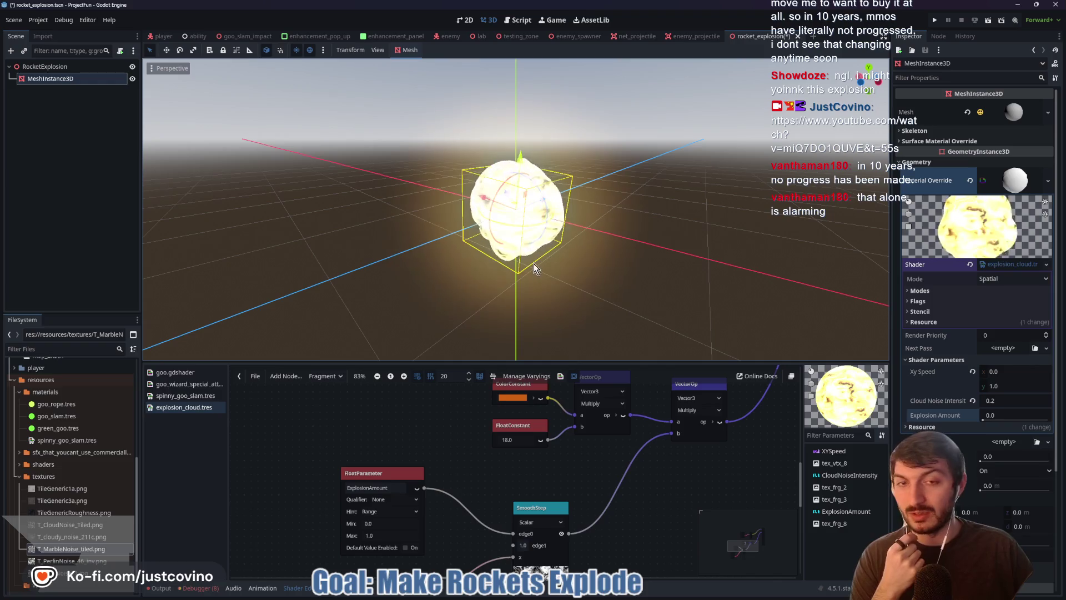
left_click_drag(645, 304, 685, 302)
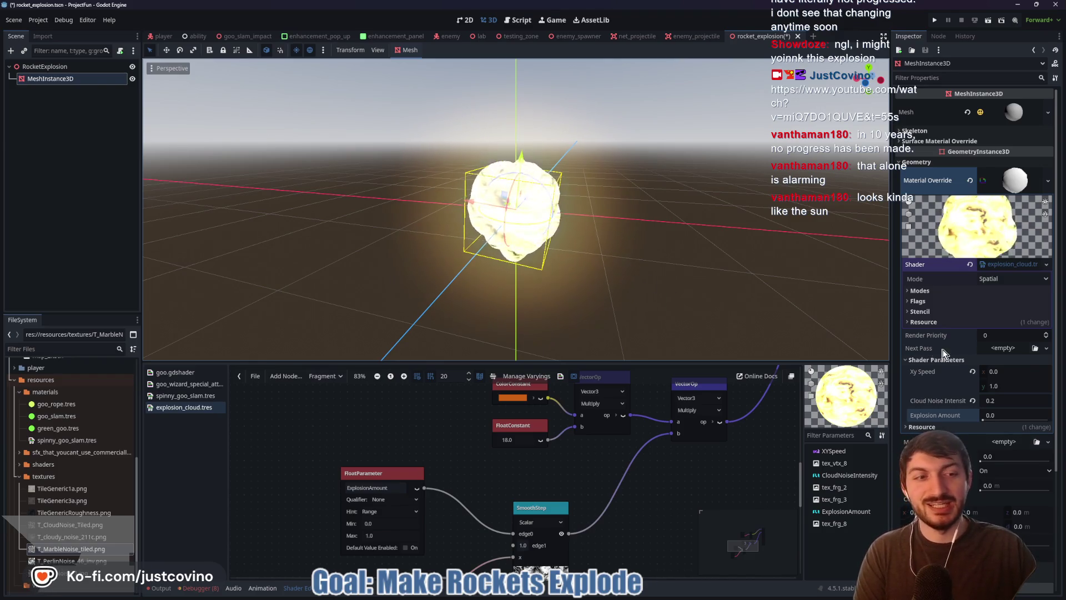
mouse_move(989, 415)
left_mouse_down()
mouse_move(1064, 421)
mouse_move(1040, 425)
left_mouse_up()
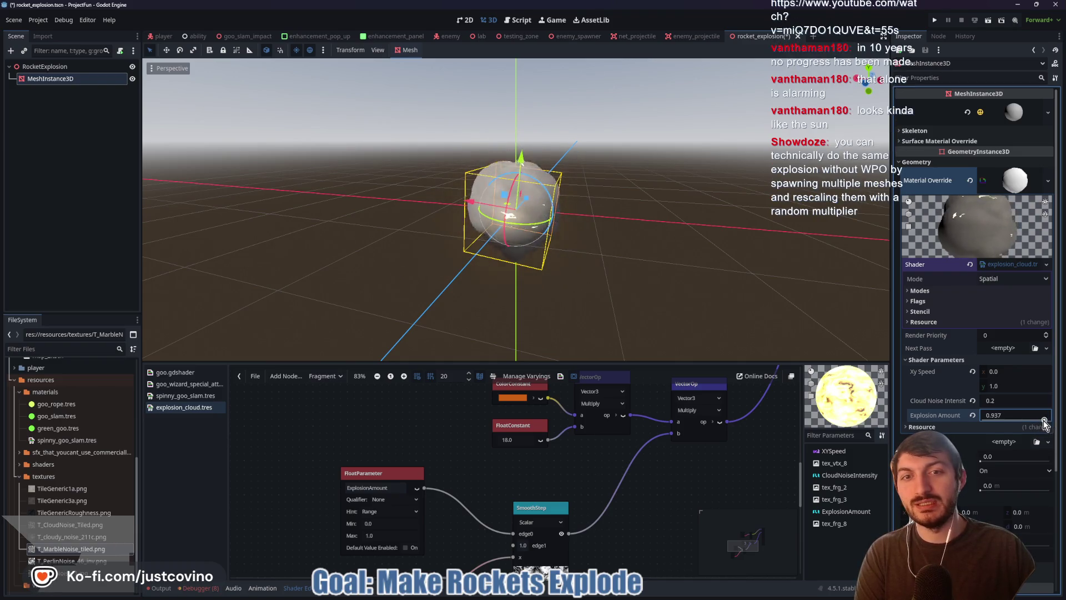
mouse_move(1035, 421)
left_mouse_down()
mouse_move(986, 419)
mouse_move(1046, 431)
mouse_move(983, 428)
left_mouse_up()
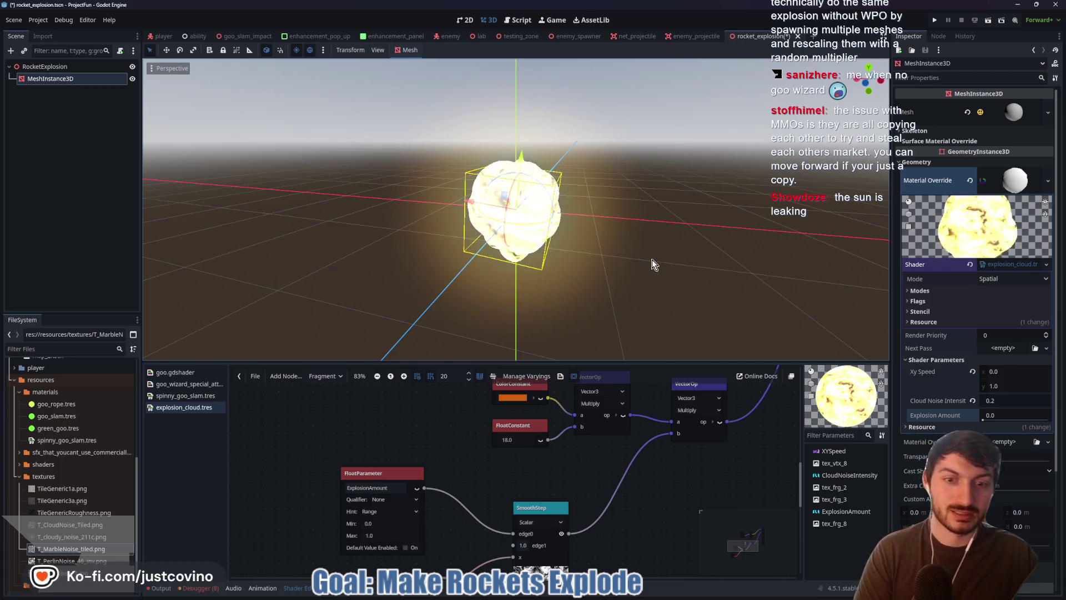
Step: Resize the split between the 3D viewport and the shader graph panel
left_click_drag(628, 361, 628, 332)
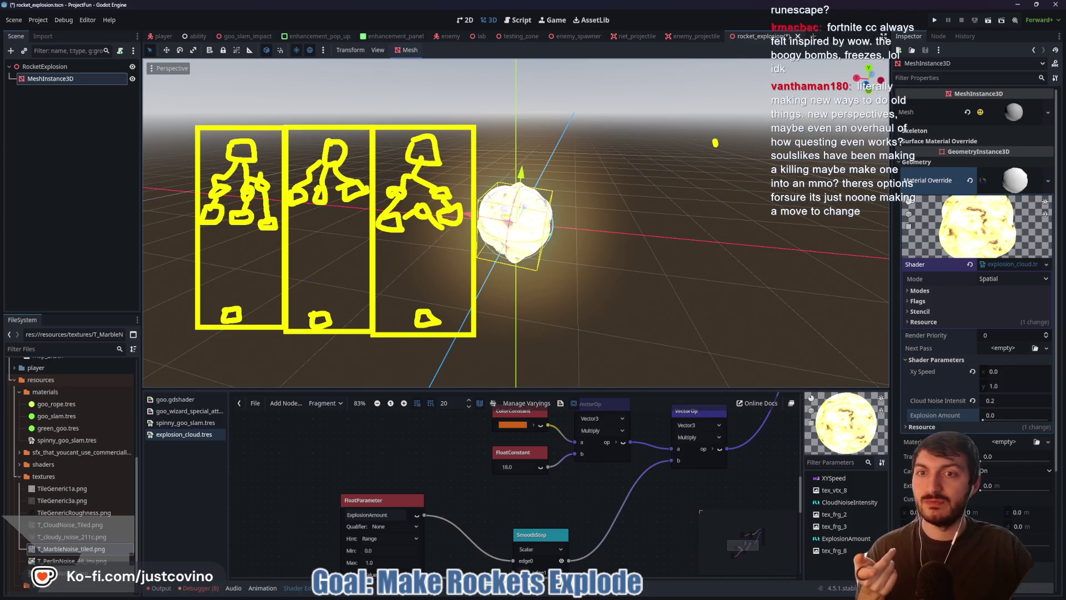
mouse_move(581, 186)
left_mouse_down()
mouse_move(716, 336)
mouse_move(554, 130)
left_mouse_up()
mouse_move(681, 133)
left_mouse_down()
mouse_move(688, 169)
mouse_move(669, 134)
mouse_move(619, 159)
mouse_move(643, 150)
left_mouse_up()
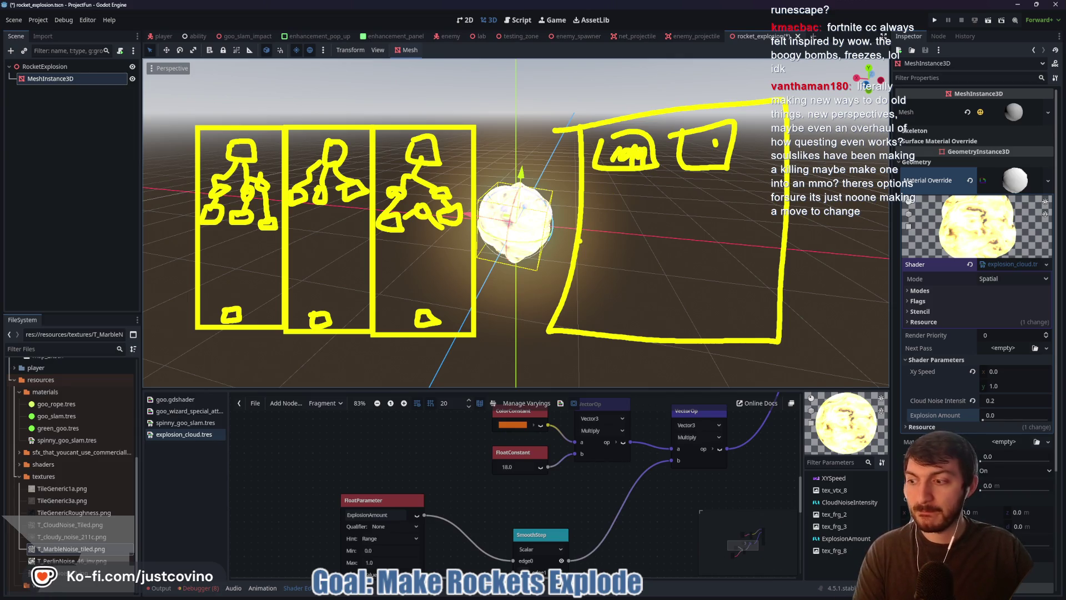
key("Escape")
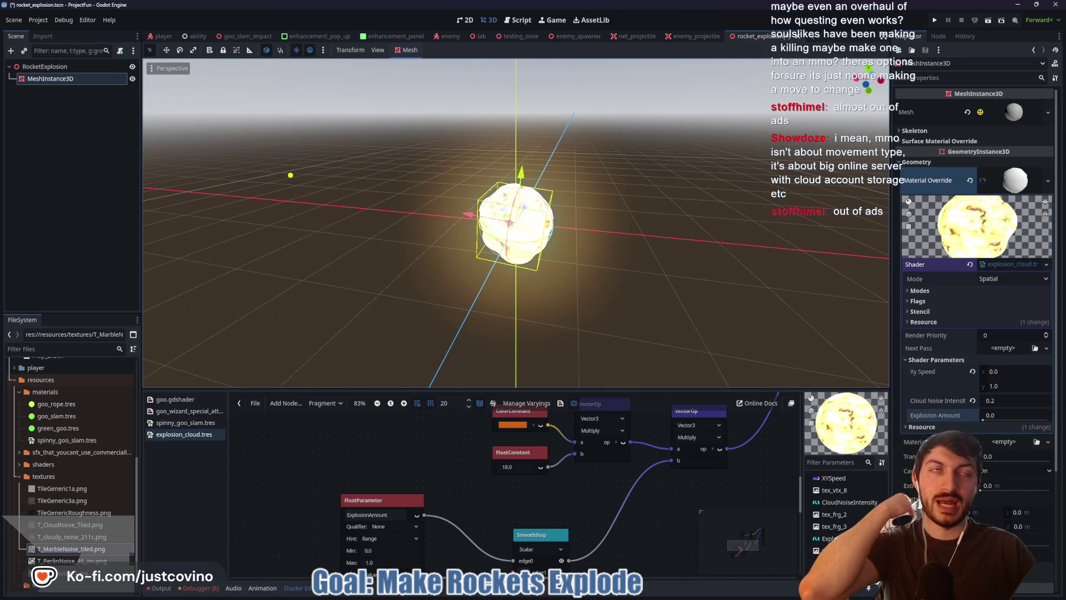
Step: Sketch boxes, arrows and the labels 1-10, 45-50 and 0 over the viewport
mouse_move(225, 107)
left_mouse_down()
mouse_move(328, 211)
mouse_move(208, 115)
mouse_move(243, 166)
mouse_move(276, 150)
left_mouse_up()
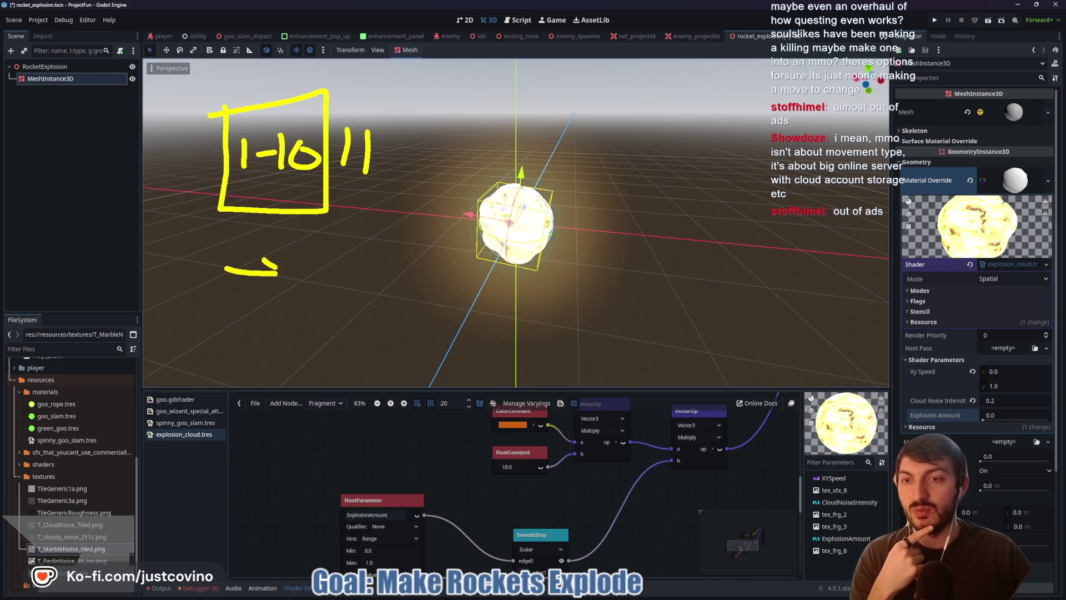
mouse_move(234, 328)
left_mouse_down()
mouse_move(332, 239)
mouse_move(333, 219)
mouse_move(361, 234)
left_mouse_up()
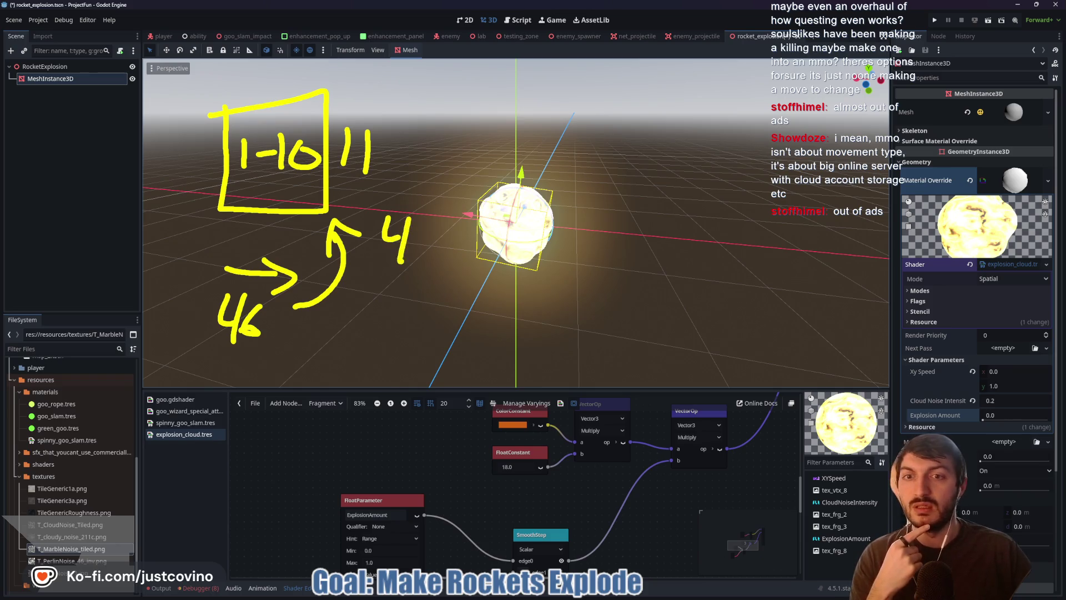
left_click_drag(475, 234, 470, 256)
left_click_drag(478, 232, 507, 240)
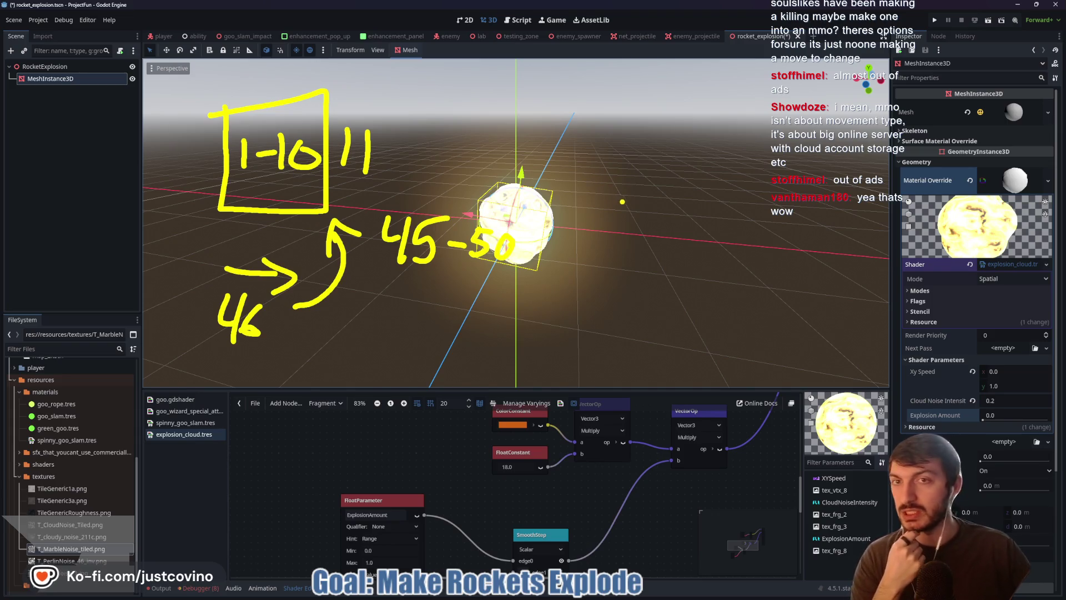
mouse_move(636, 114)
left_mouse_down()
mouse_move(698, 149)
mouse_move(640, 111)
left_mouse_up()
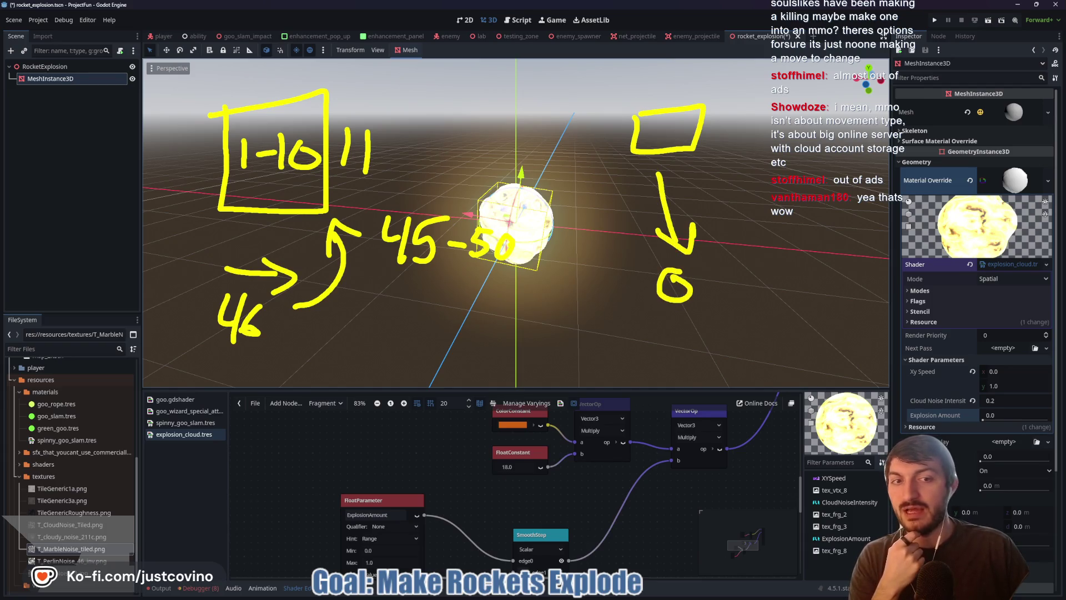
left_click_drag(690, 257, 678, 271)
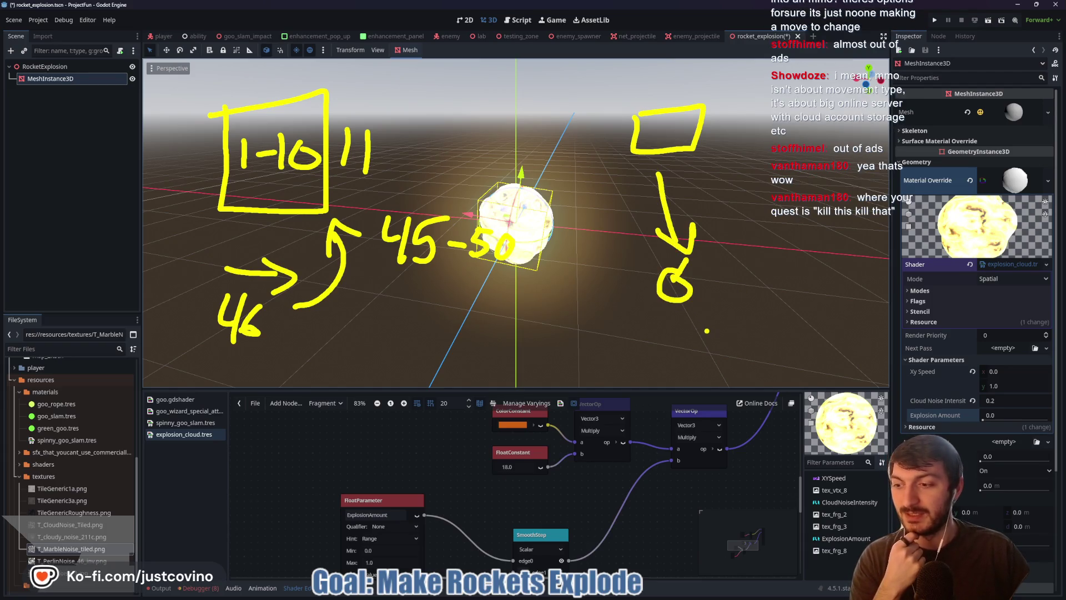